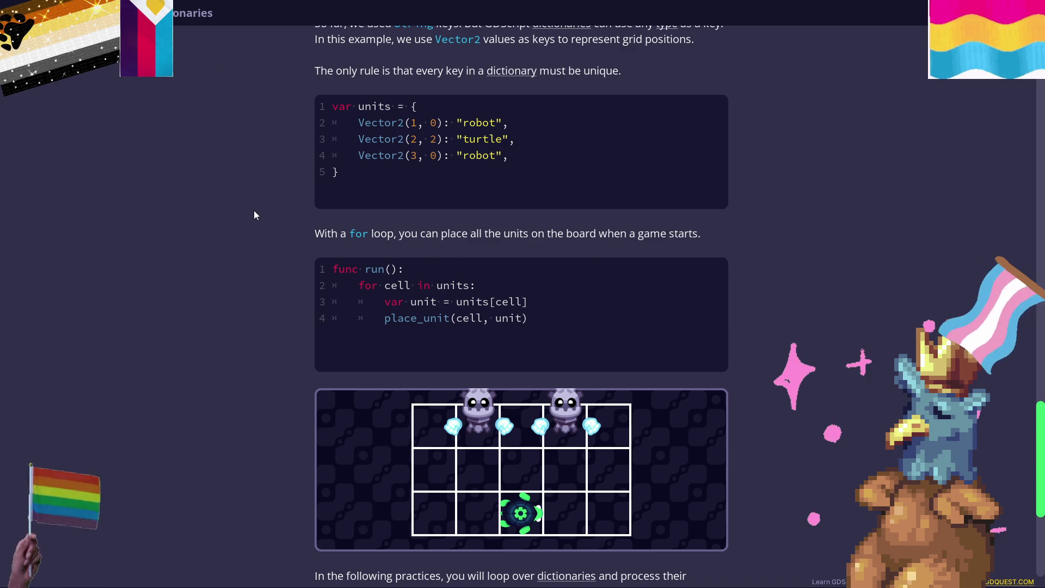
Highlight the run example's loop body, the var unit assignment and the [cell] lookup on line 3.
scroll(255, 217, down, 1)
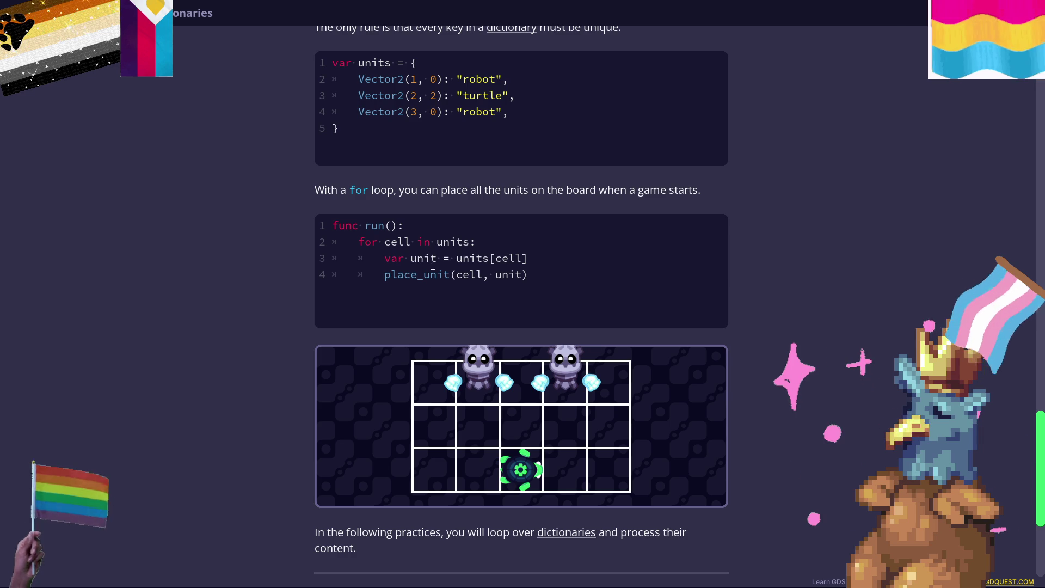
drag(451, 258, 490, 258)
click(504, 249)
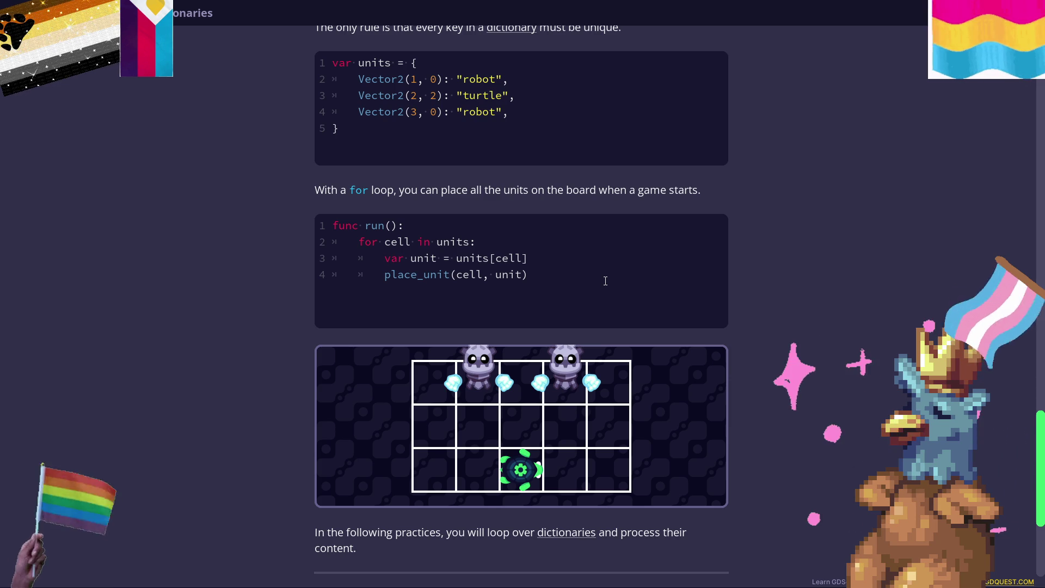
mouse_move(397, 241)
mouse_down()
mouse_move(538, 286)
mouse_move(403, 245)
mouse_move(551, 277)
mouse_up()
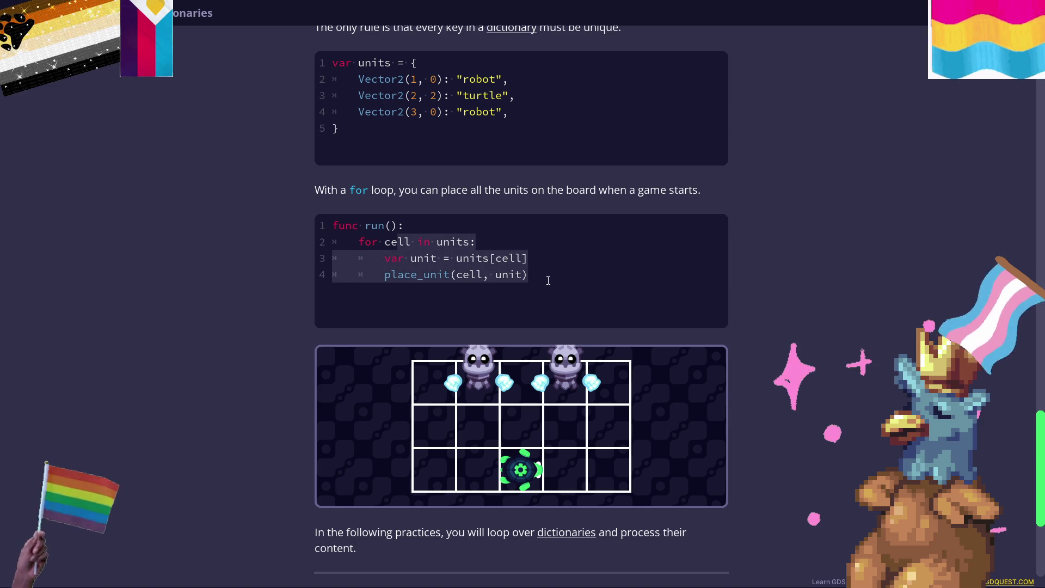
click(552, 278)
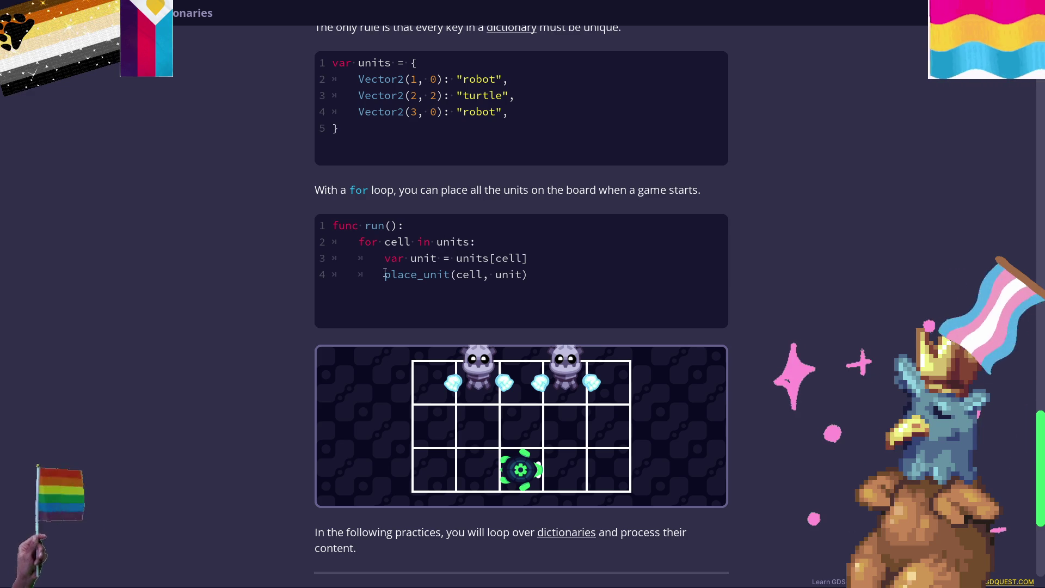
mouse_move(385, 258)
mouse_down()
mouse_move(469, 258)
mouse_move(441, 260)
mouse_up()
click(442, 260)
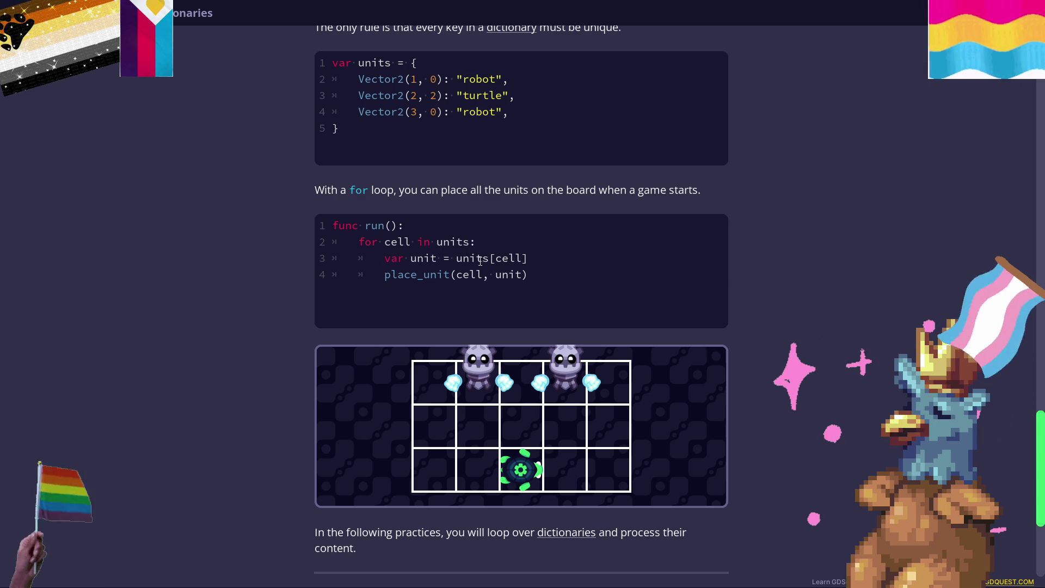
drag(490, 258, 519, 258)
click(518, 259)
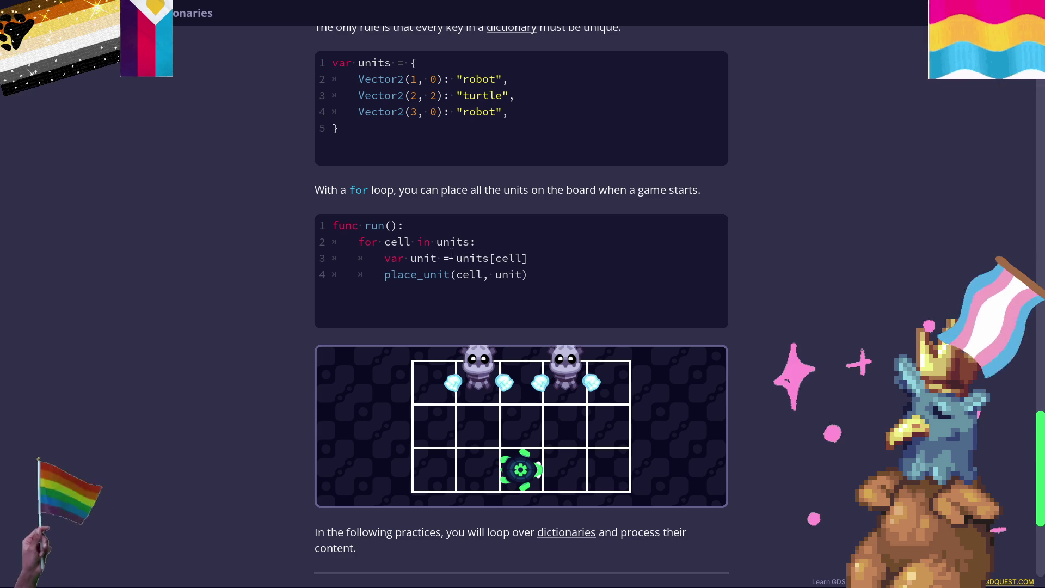
Highlight the place_unit call on line 4 and its cell and unit arguments.
mouse_move(383, 275)
mouse_down()
mouse_move(528, 276)
mouse_move(441, 278)
mouse_move(497, 275)
mouse_up()
click(463, 275)
click(477, 279)
double_click(472, 276)
click(499, 275)
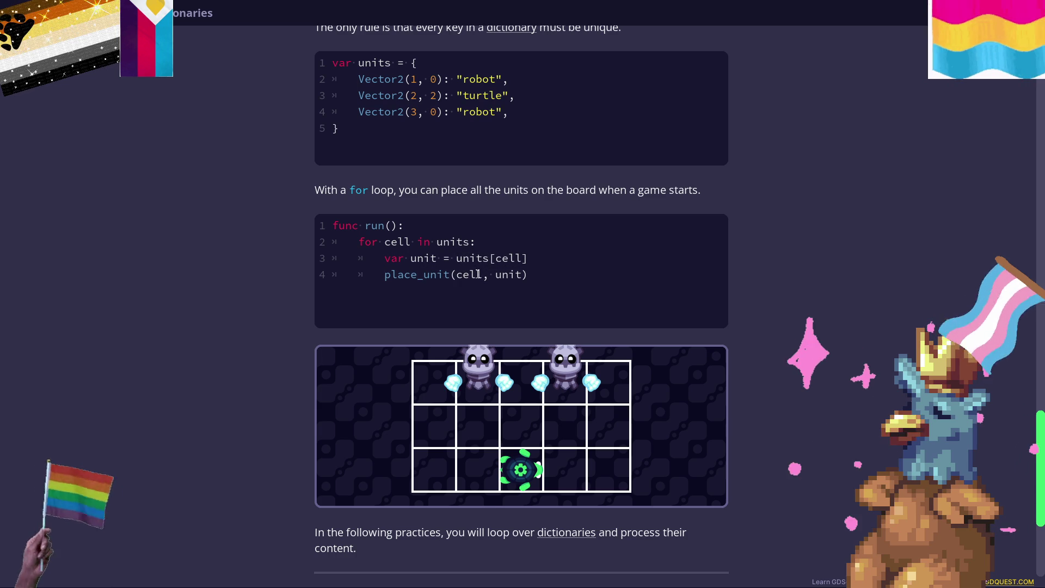
double_click(498, 275)
click(499, 275)
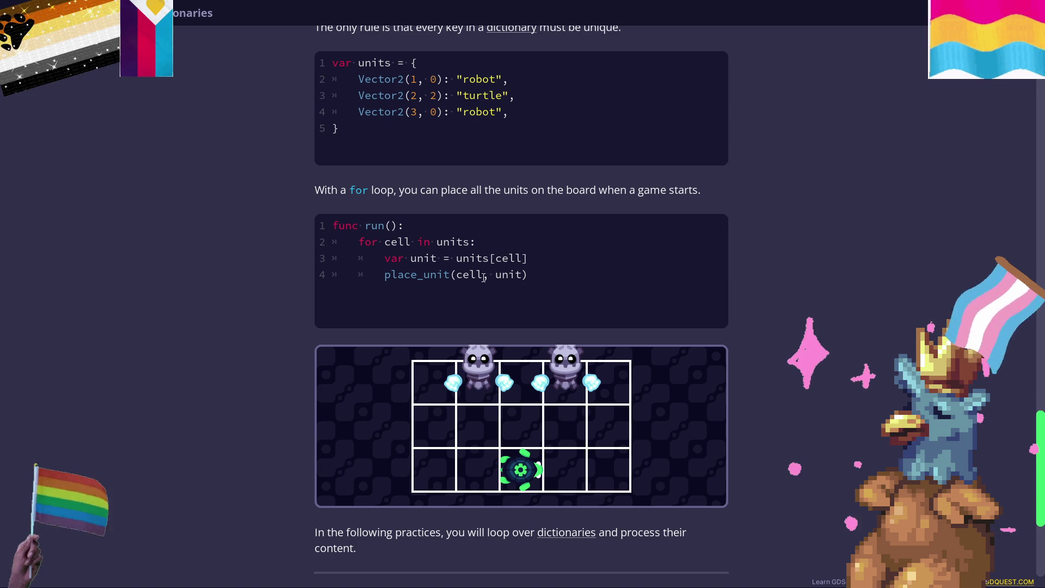
drag(454, 276, 476, 276)
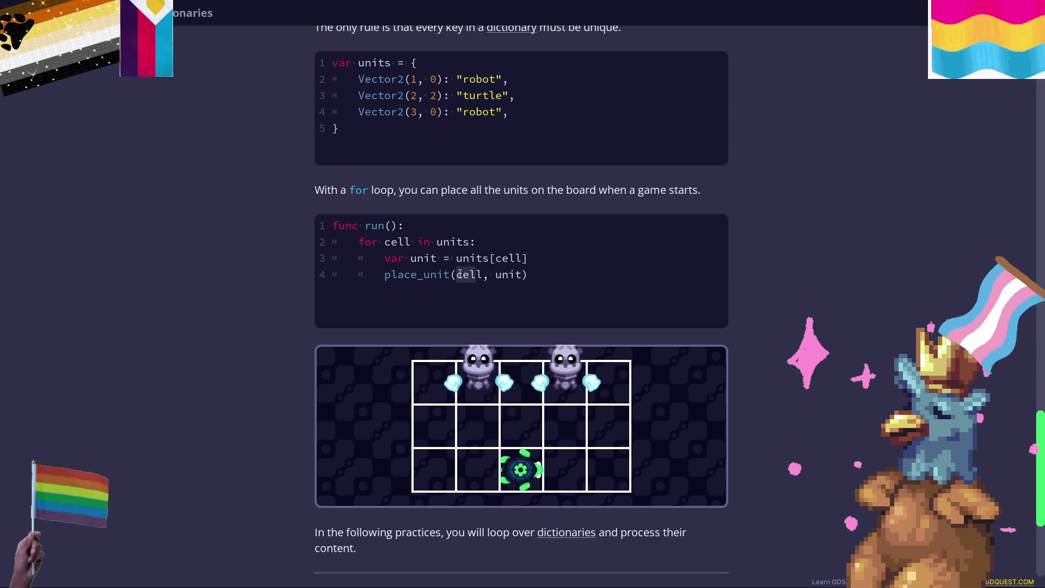
click(460, 274)
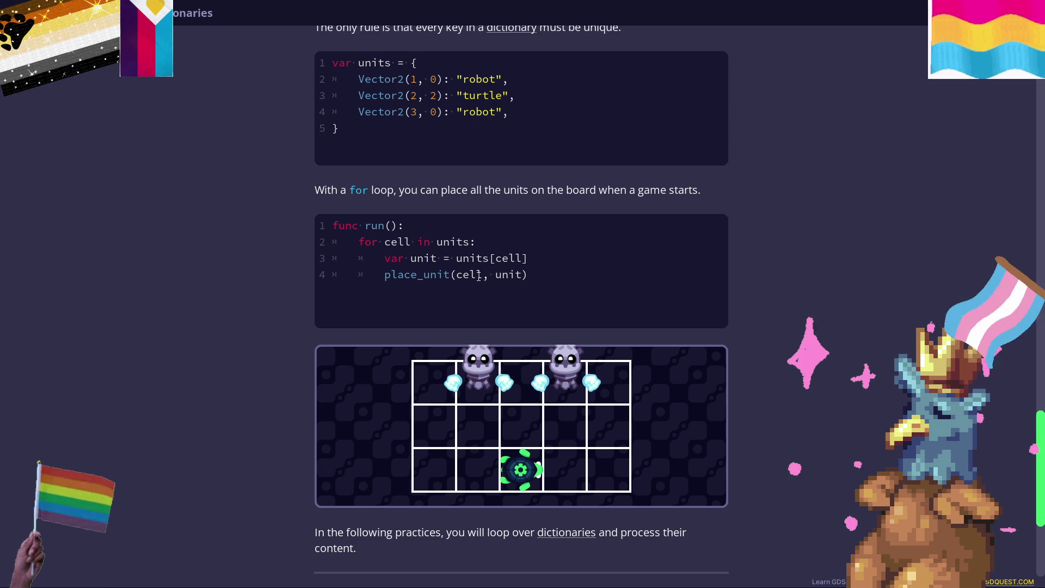
drag(495, 275, 524, 276)
click(523, 276)
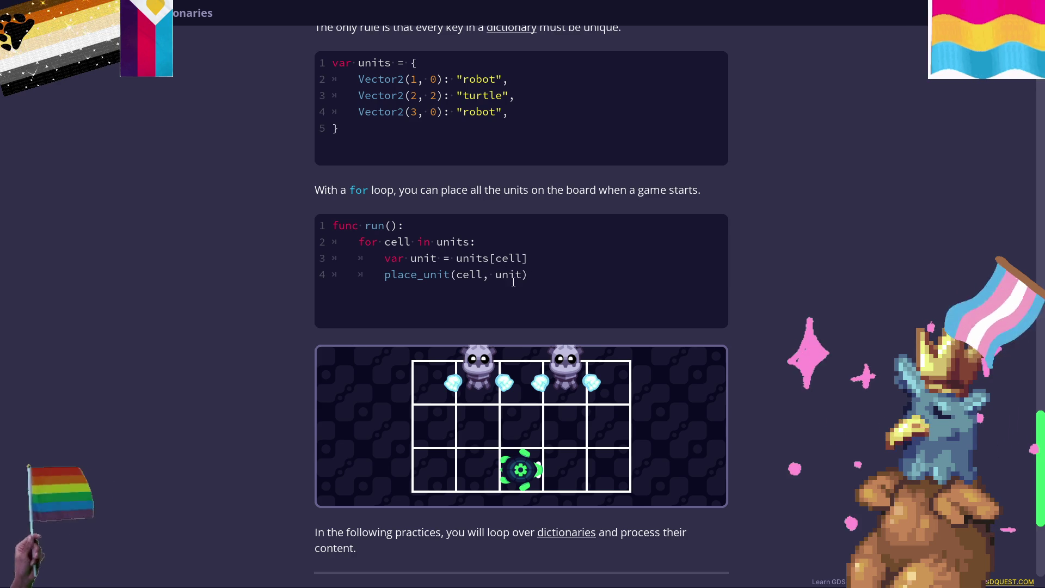
Scroll down to Practices and open '1. Displaying The Inventory'.
scroll(479, 321, down, 2)
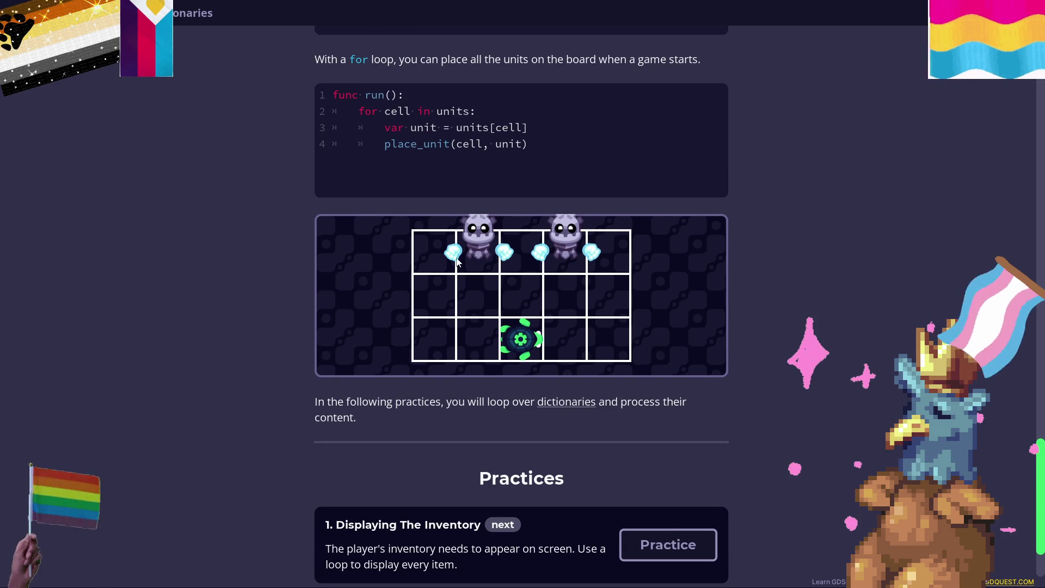
scroll(318, 239, down, 1)
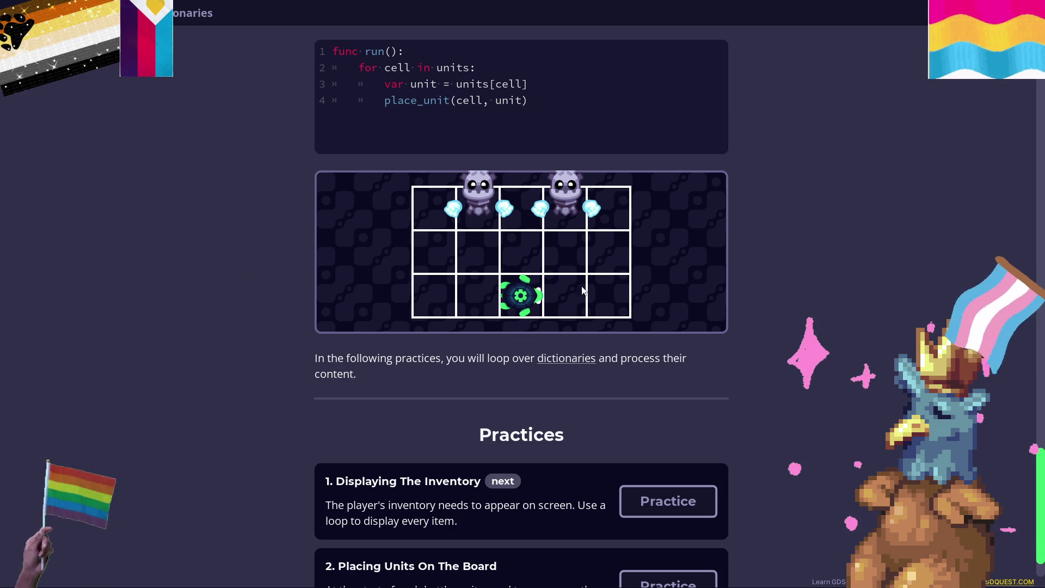
scroll(530, 283, down, 1)
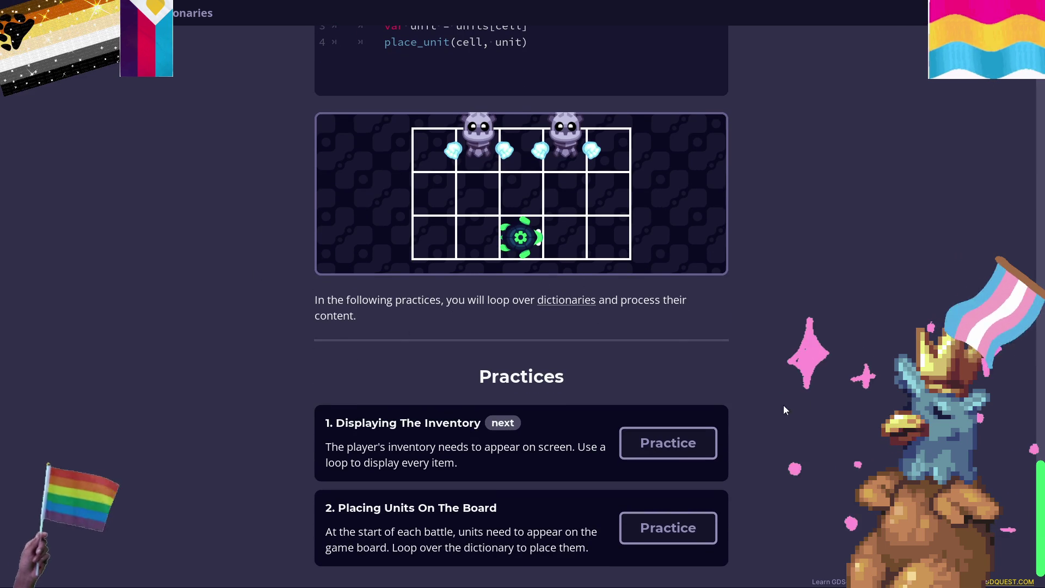
click(702, 436)
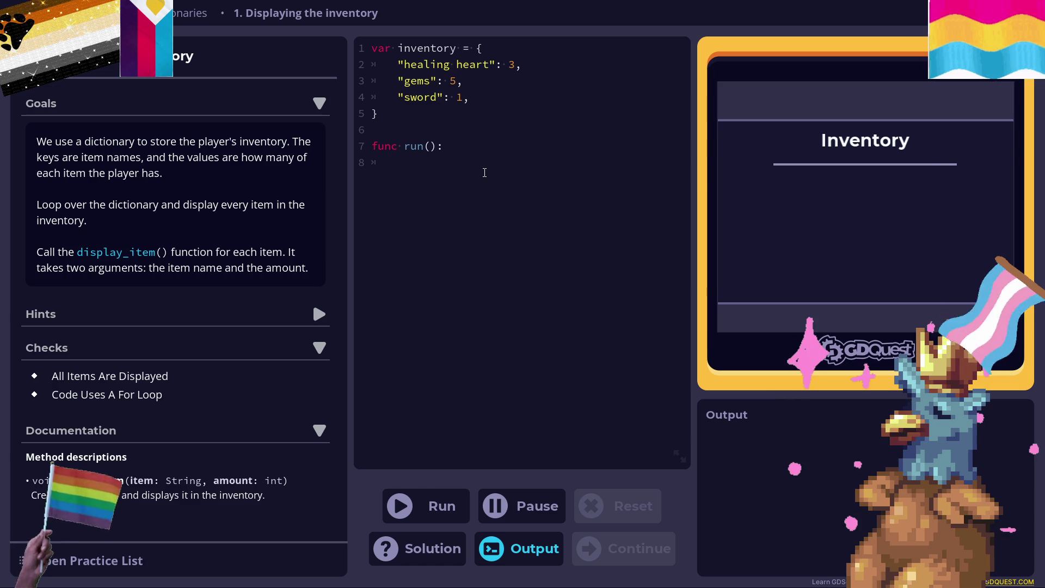
Write 'for i in inventory:' in run(), leaving its indented body line empty.
text(for i in)
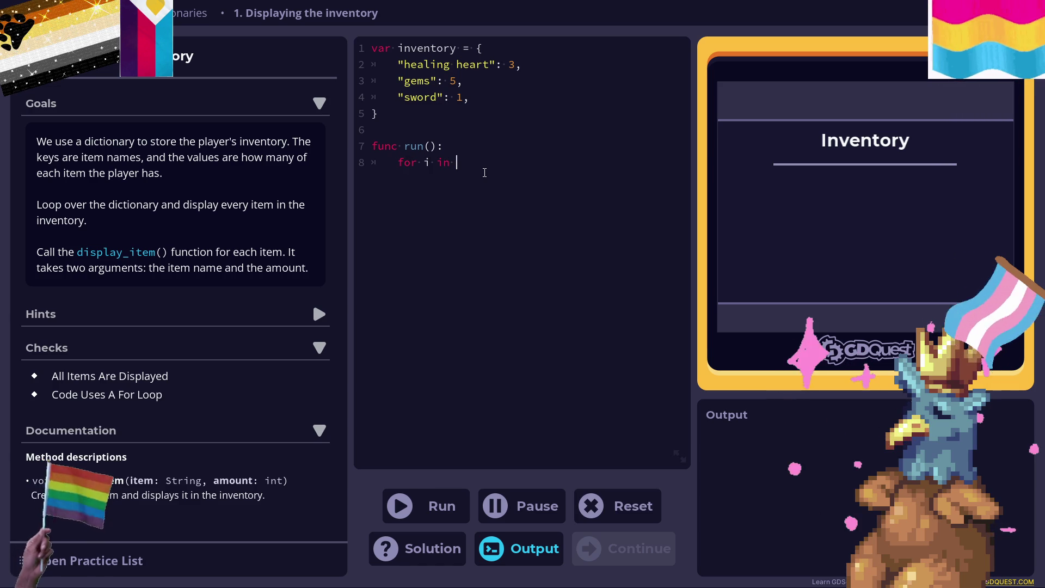
text( inv)
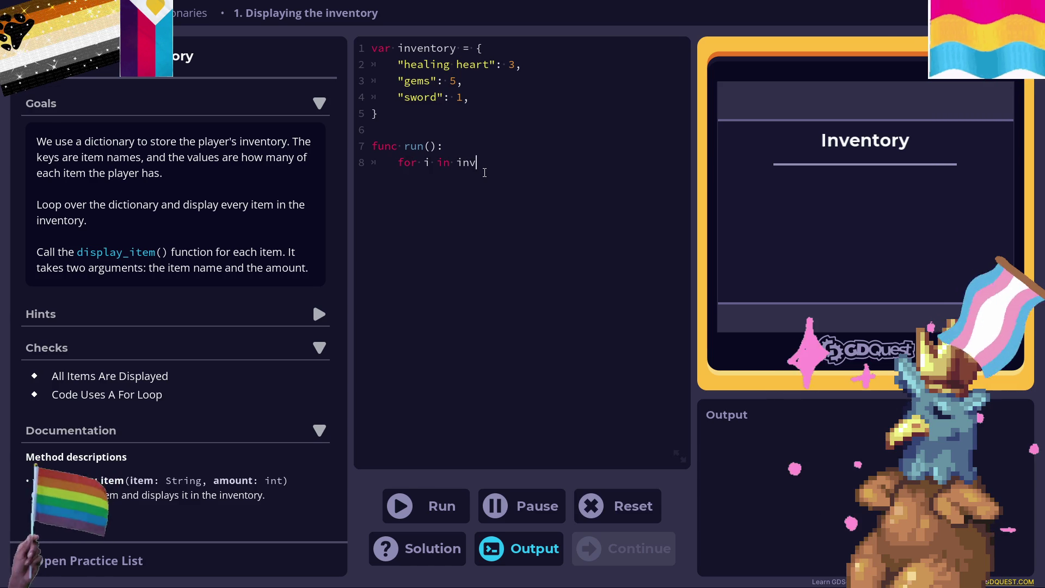
text(entoryL:)
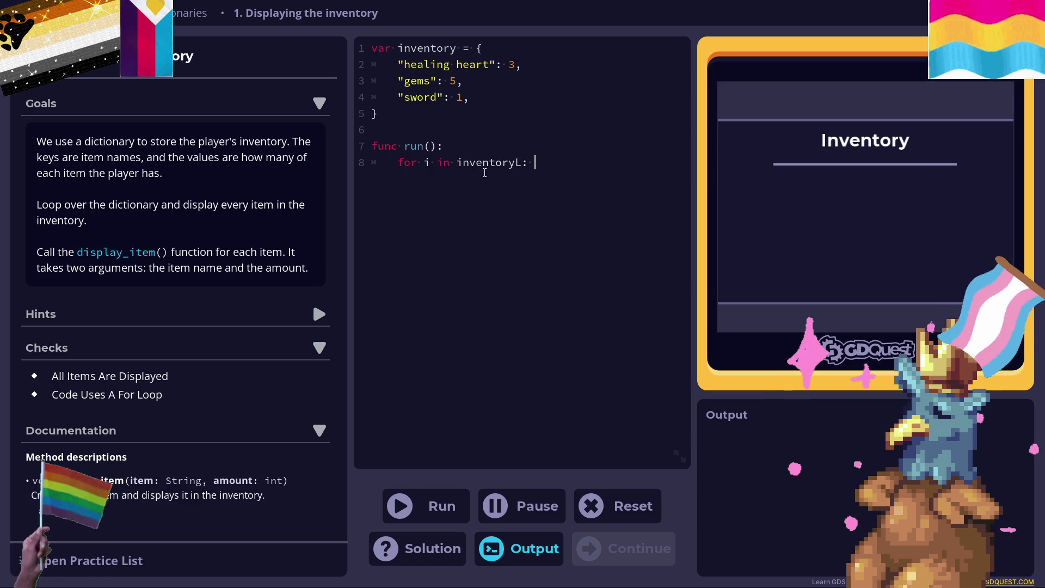
key(BackSpace)
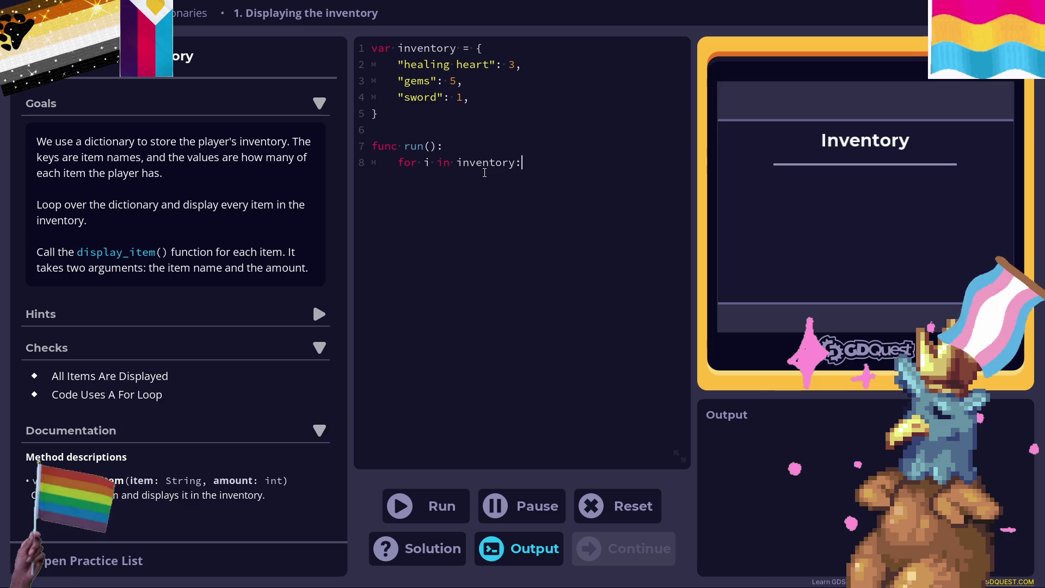
key(Tab)
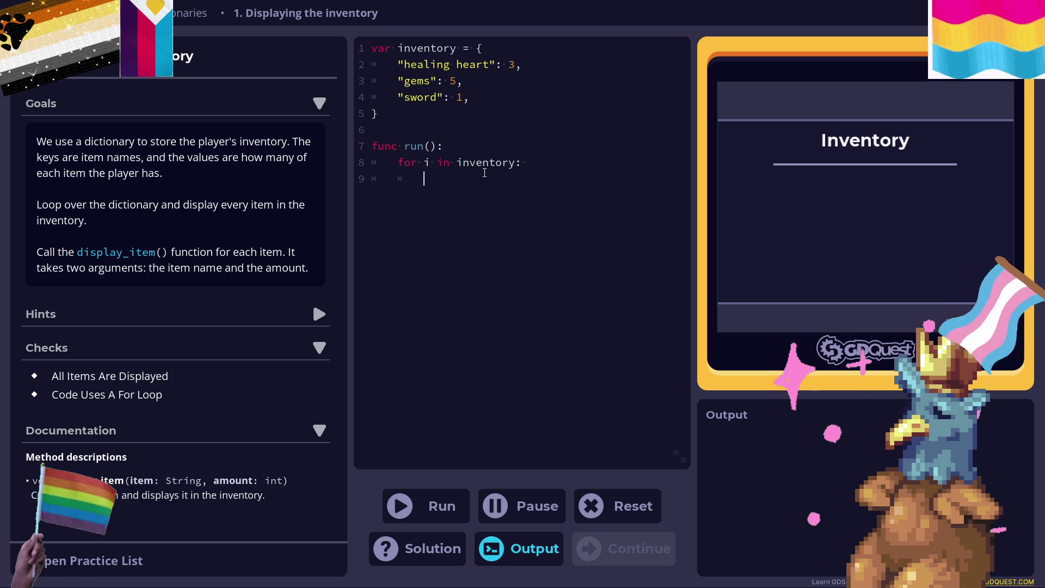
text(display)
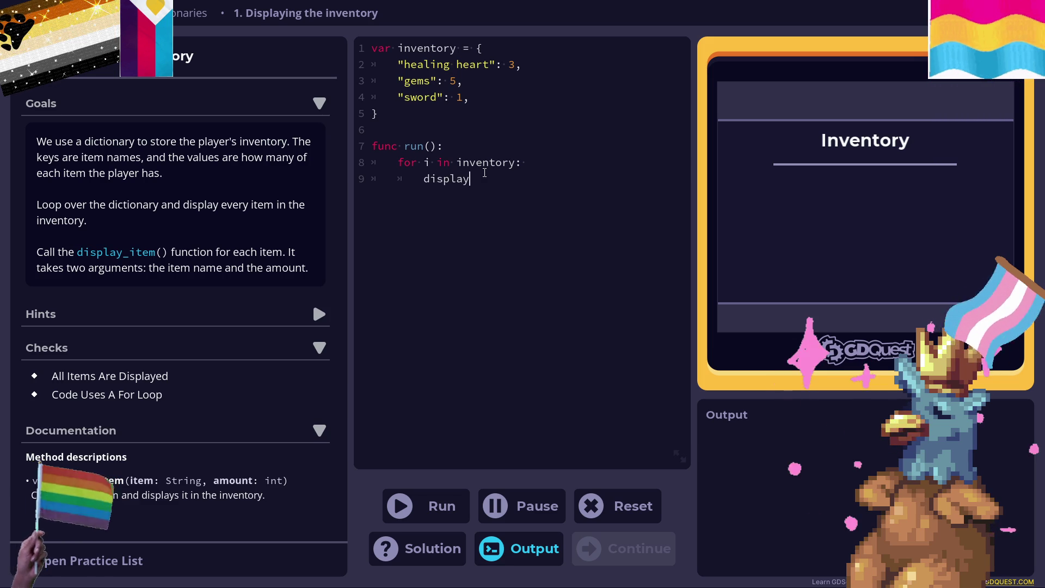
text(_item()
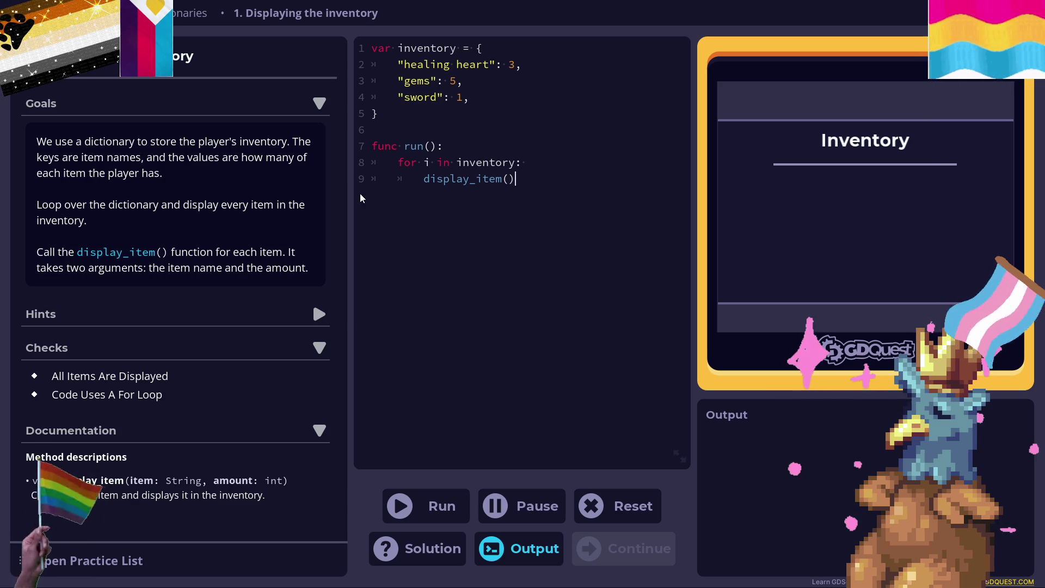
shift+click(425, 184)
key(BackSpace)
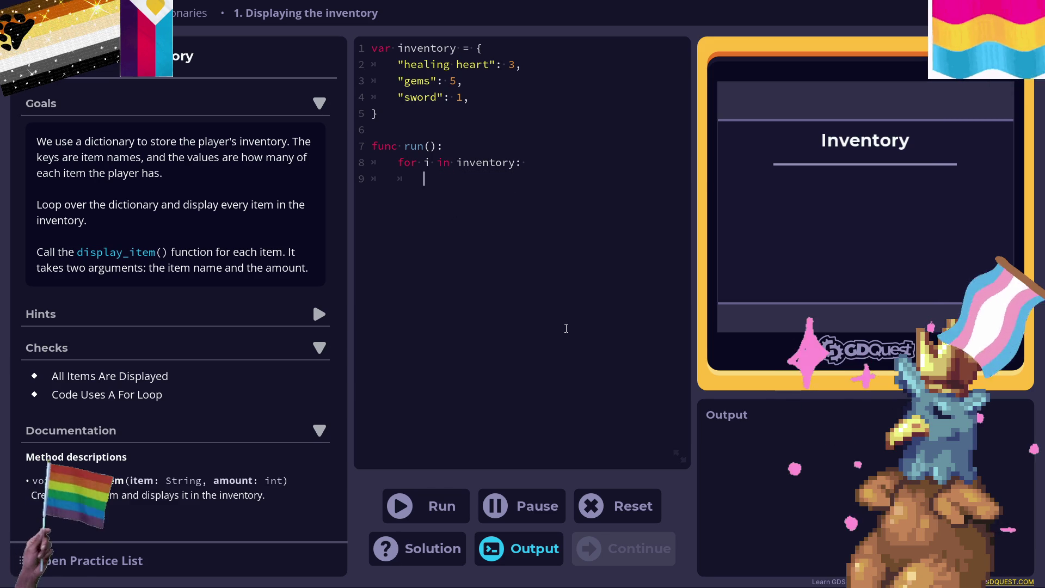
Rewrite the loop body line as 'var amount_item = inventory['.
text(amount)
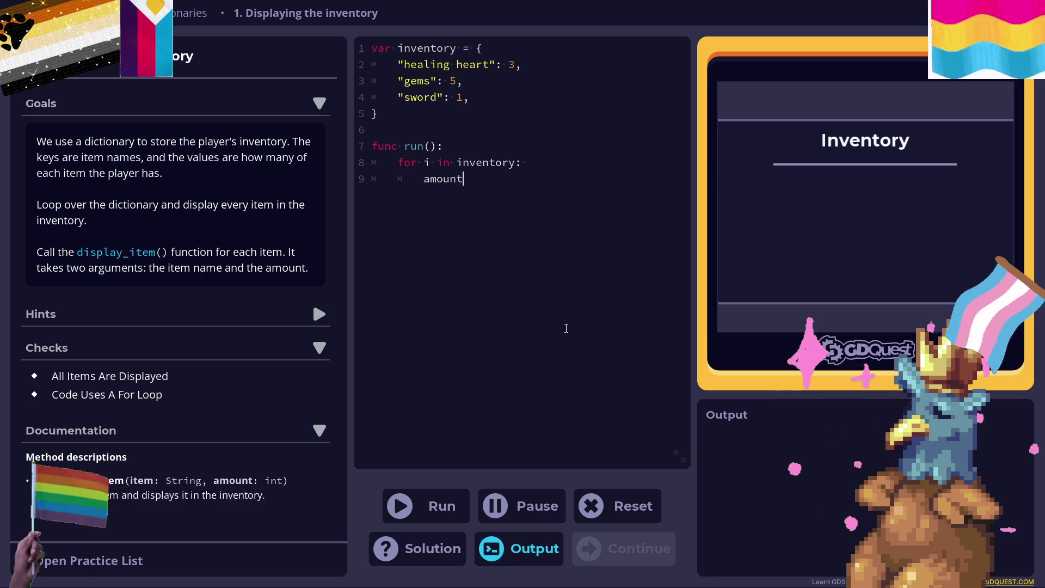
text(_item)
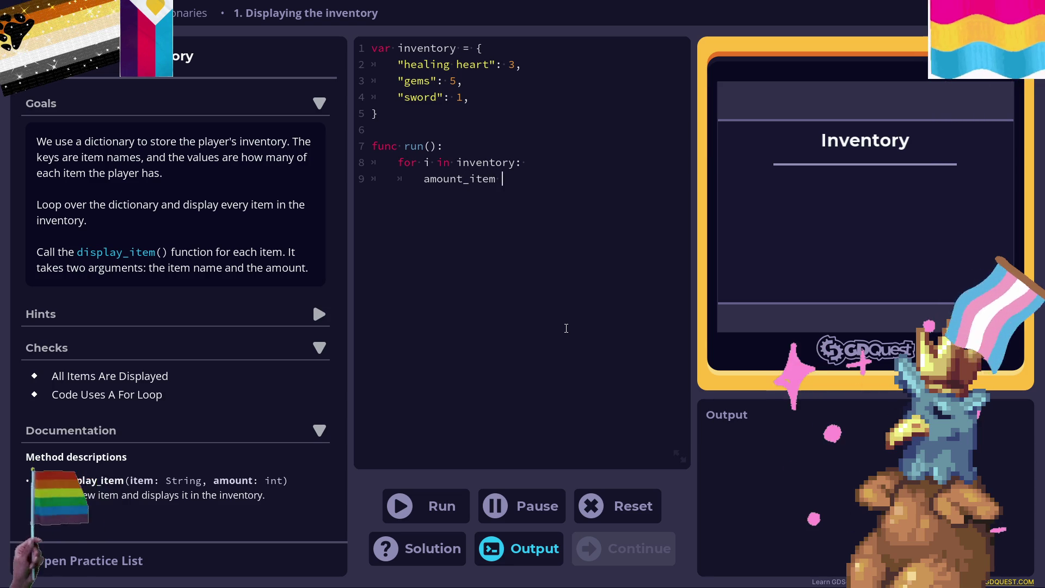
key(BackSpace)
key(BackSpace)
key(BackSpace)
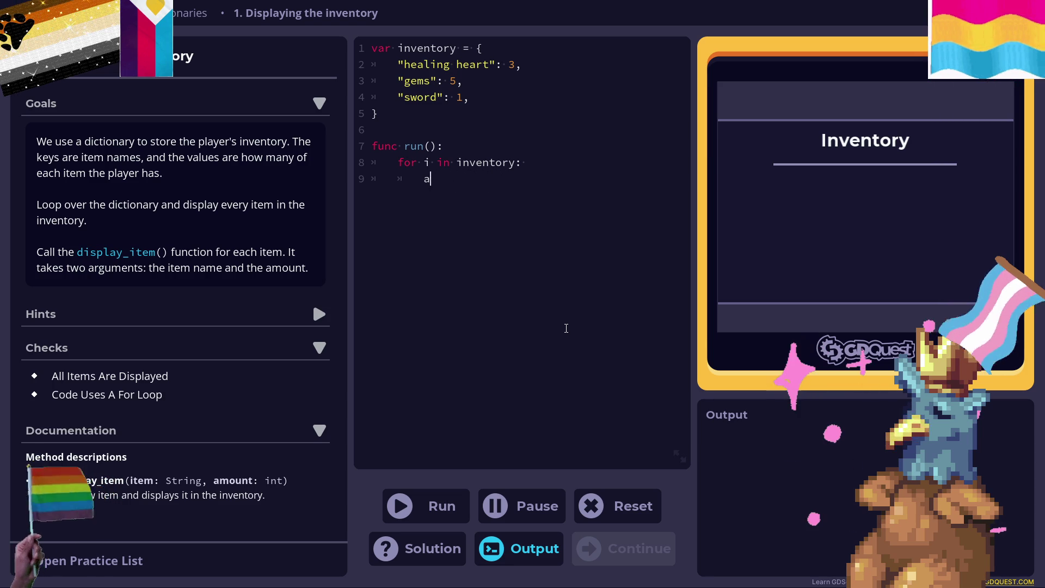
text(var)
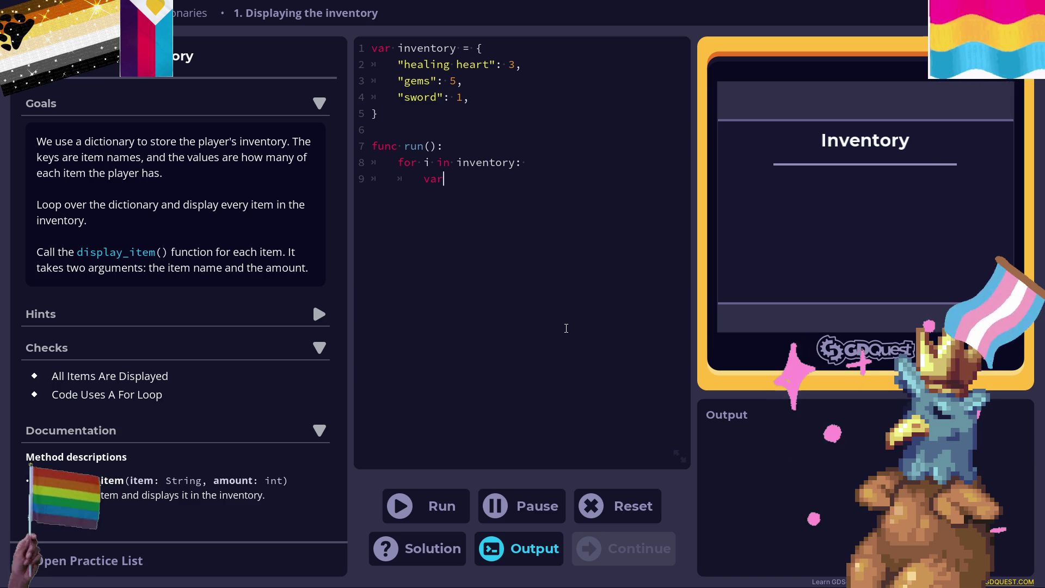
text( = amoun)
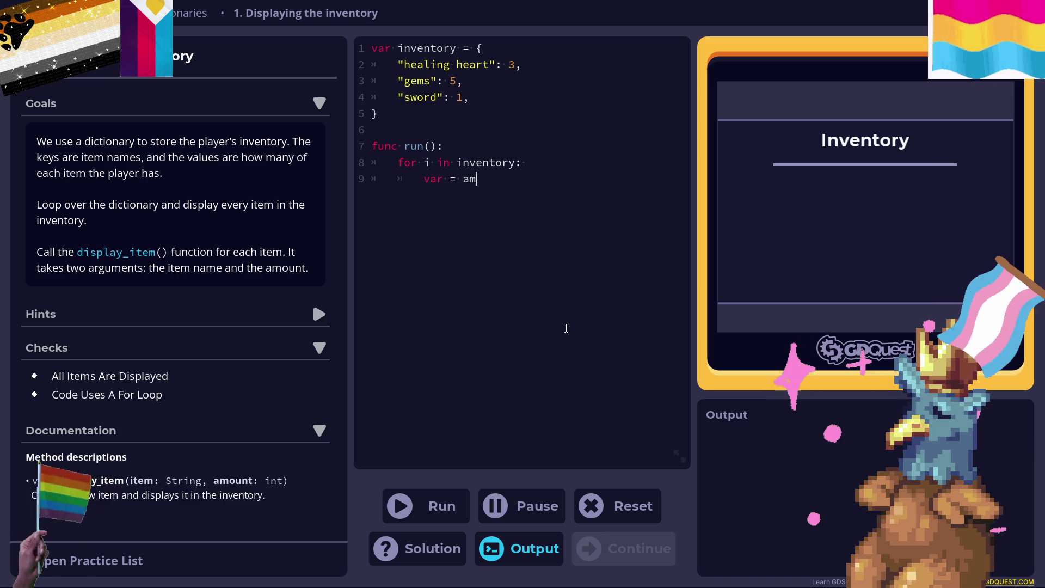
key(BackSpace)
key(BackSpace)
key(BackSpace)
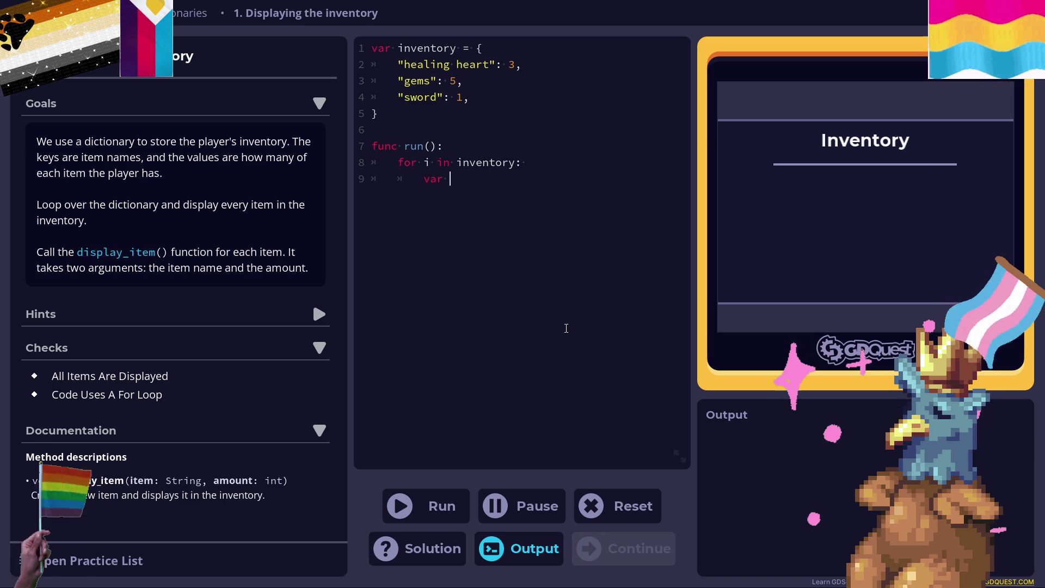
text(amount+i)
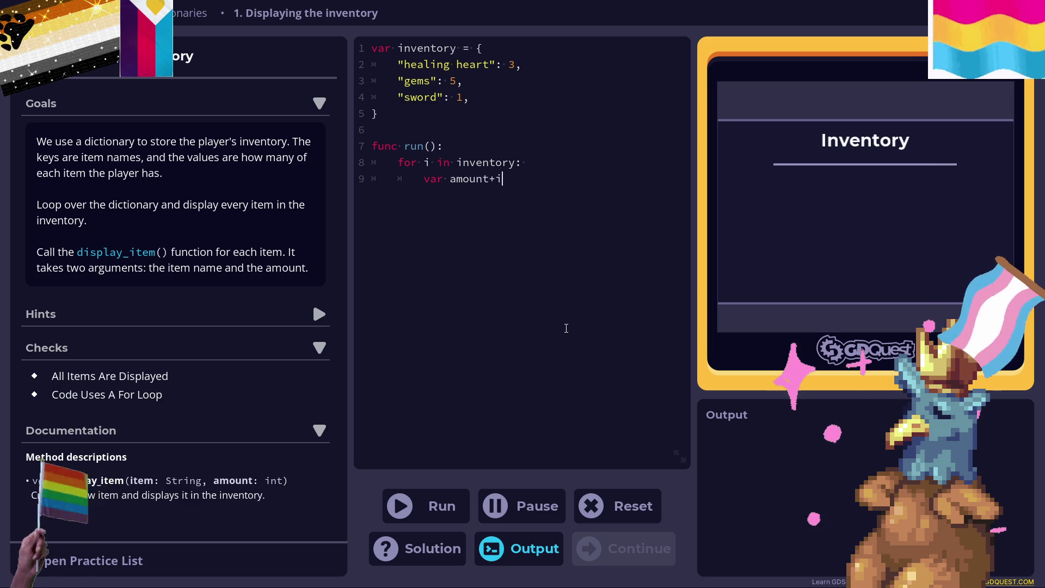
text(tem)
key(BackSpace)
key(BackSpace)
key(BackSpace)
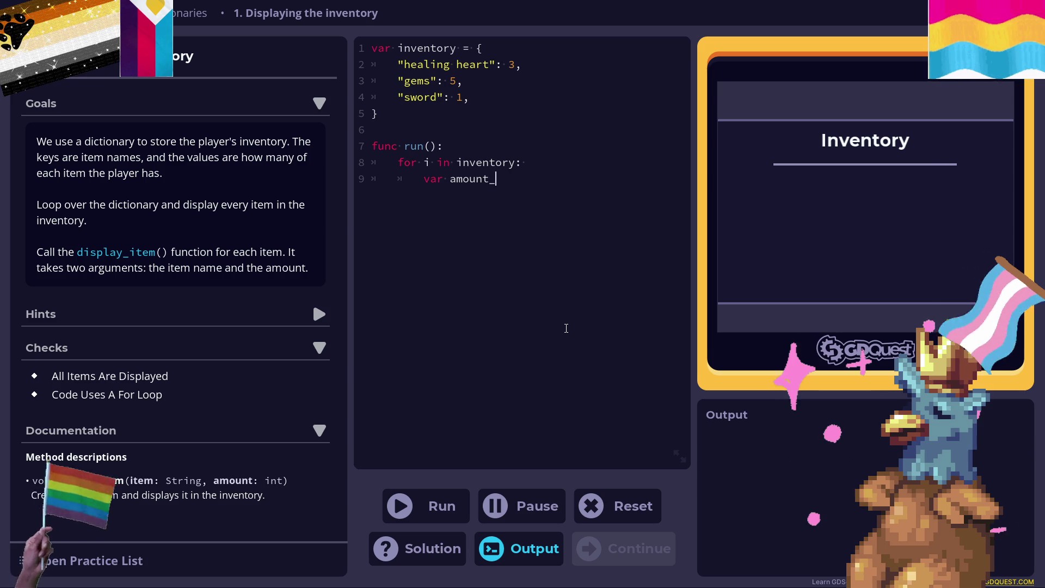
text(item = )
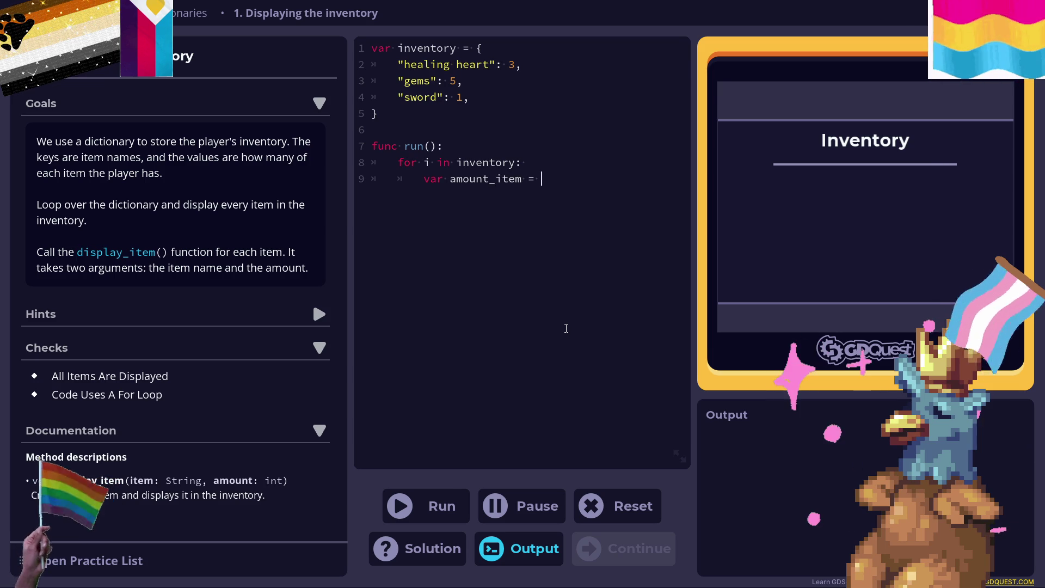
text(inventory)
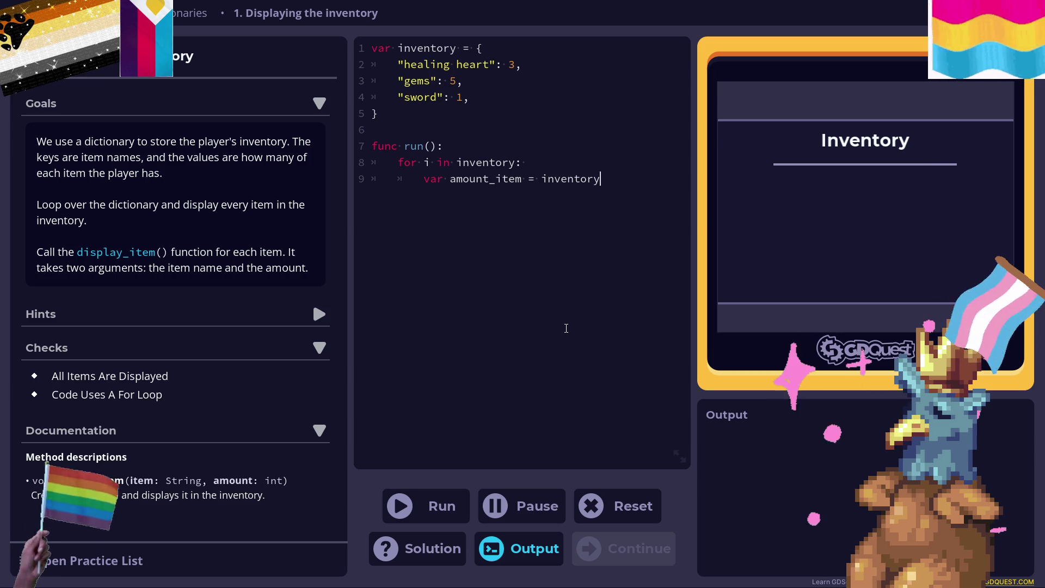
text([)
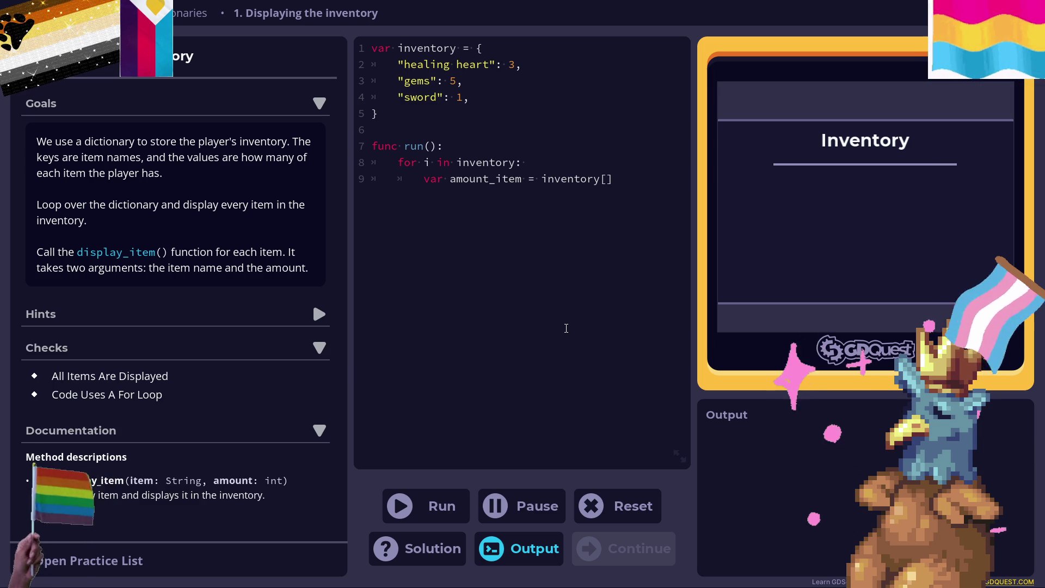
Rename the loop variable i to item and complete the lookup as inventory[item].
click(434, 164)
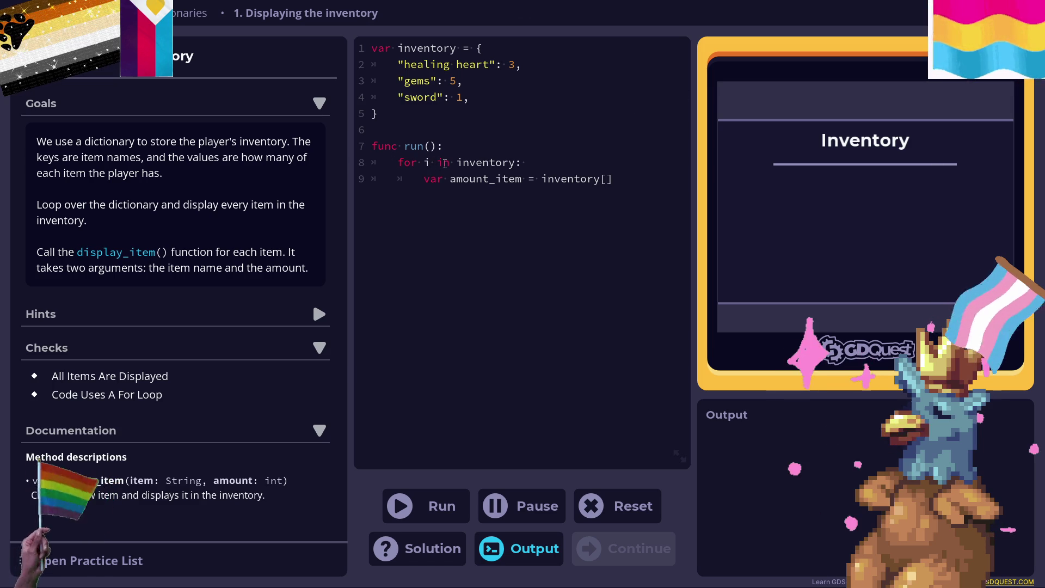
text(tem)
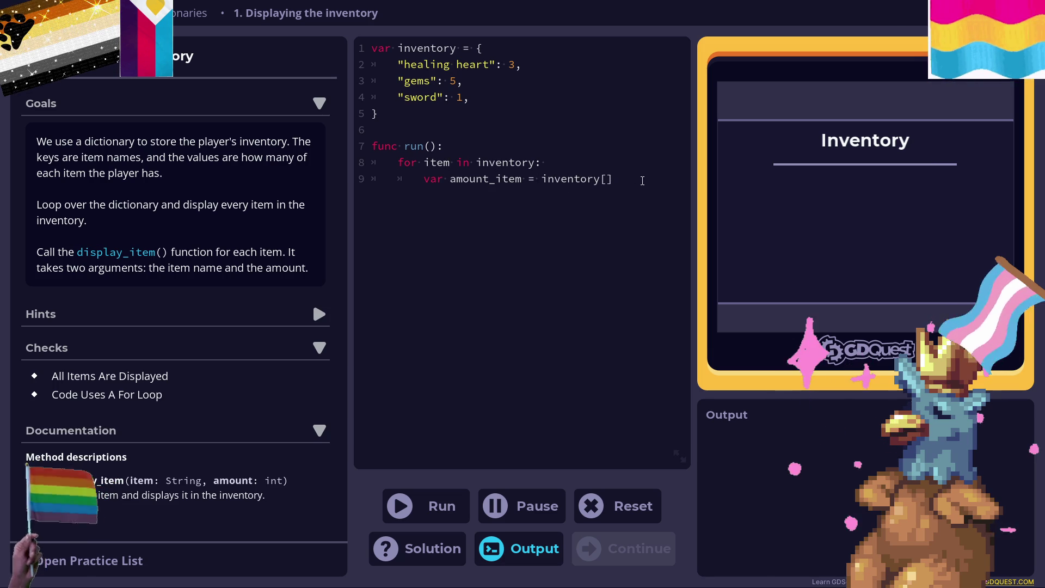
click(550, 162)
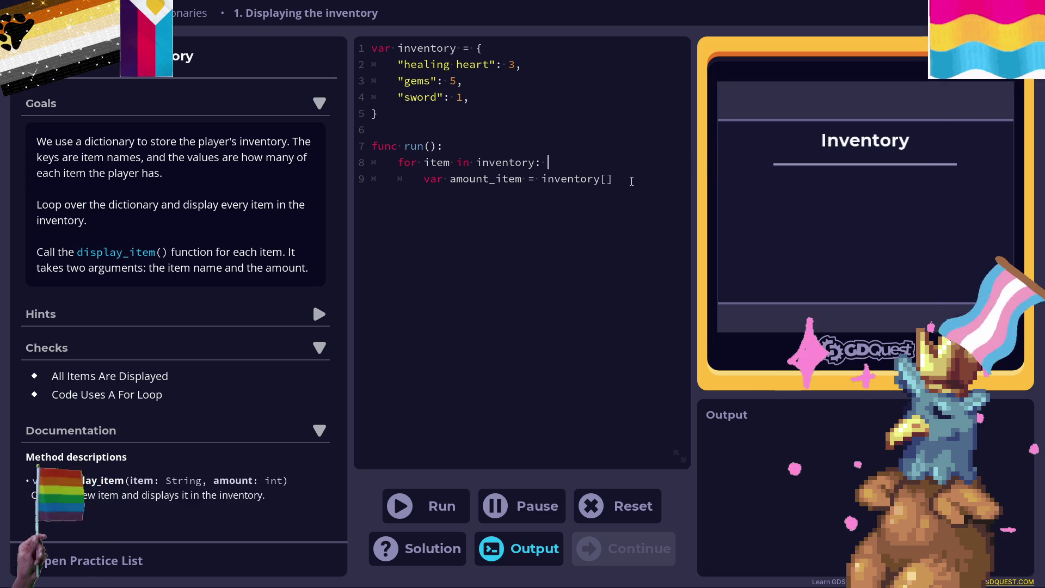
key(Down)
key(Right)
key(Right)
key(Right)
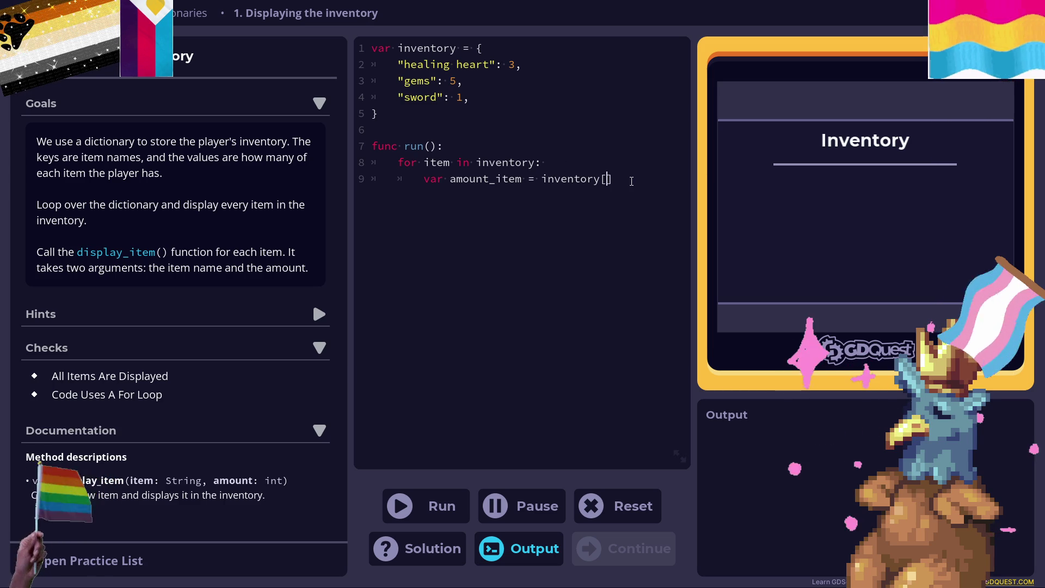
text(item)
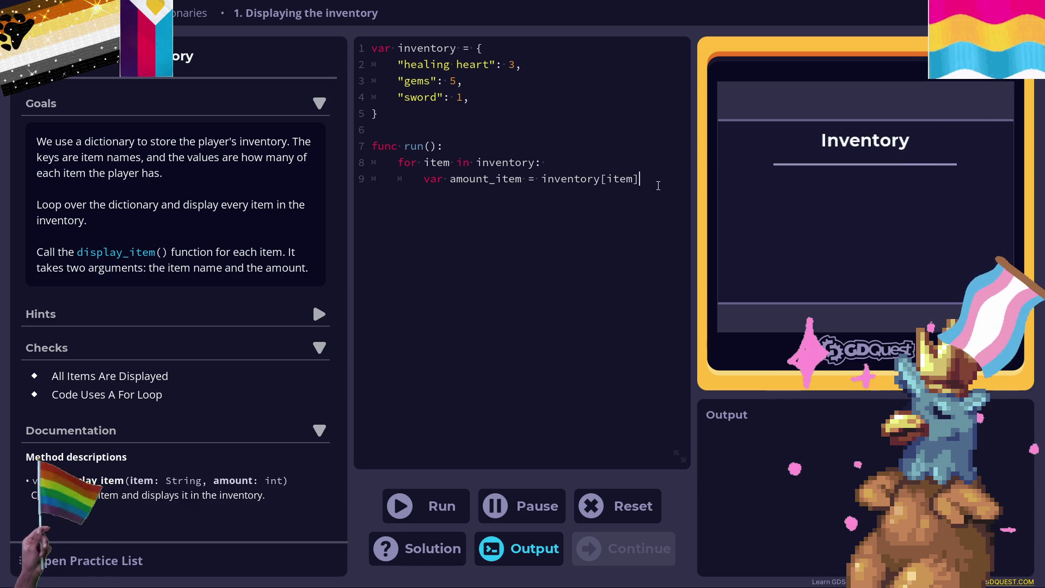
Add 'display_item(item, amount_item)' on a new line in the loop.
key(Return)
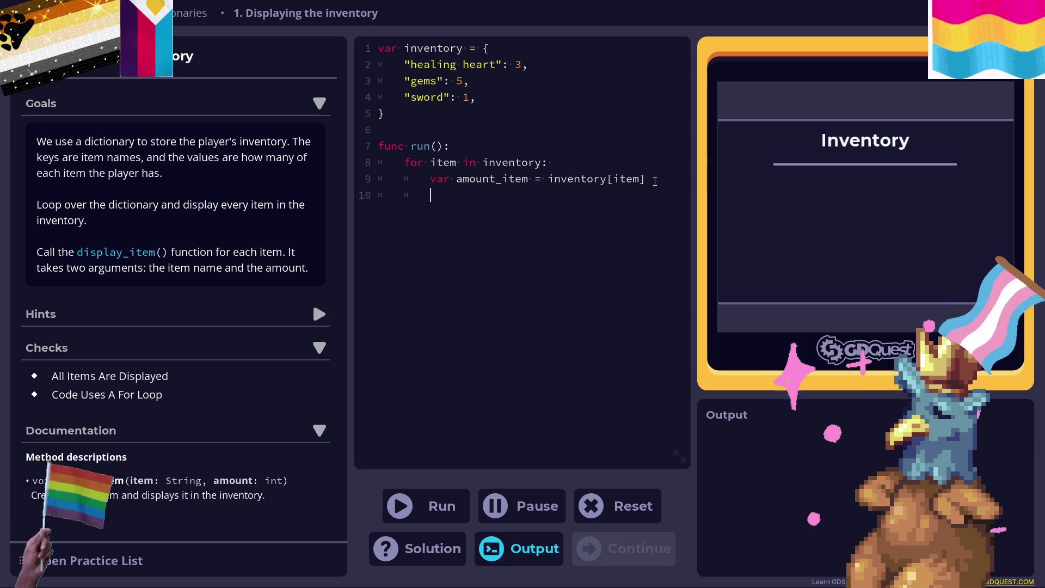
text(display_i)
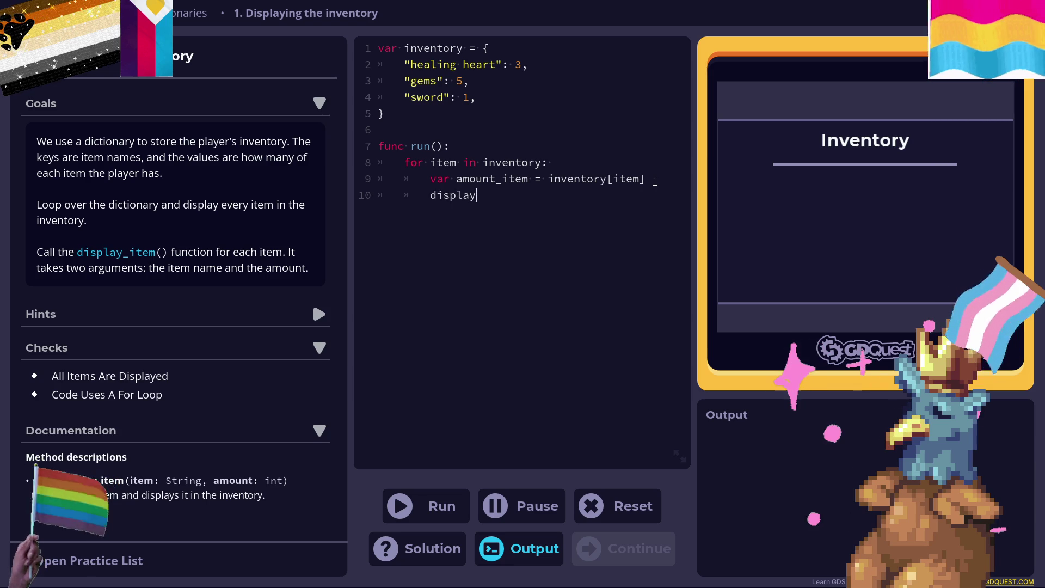
text(tem)
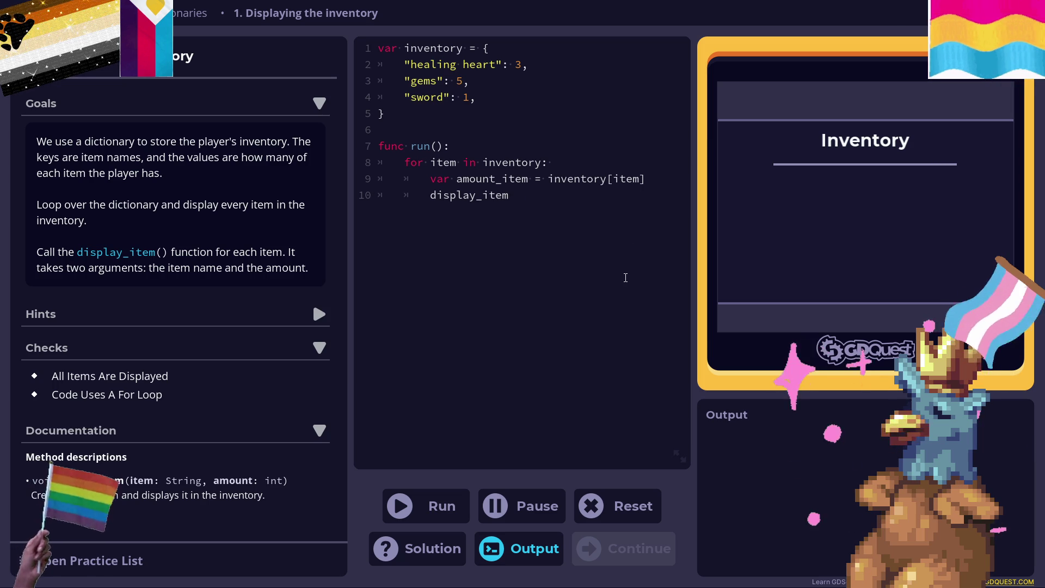
text(9)
key(BackSpace)
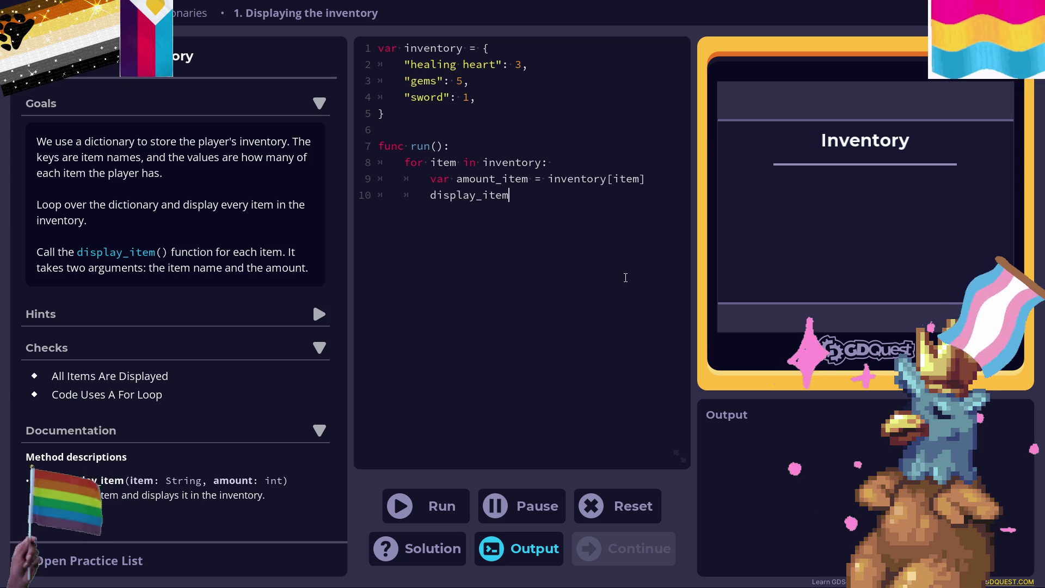
text(()
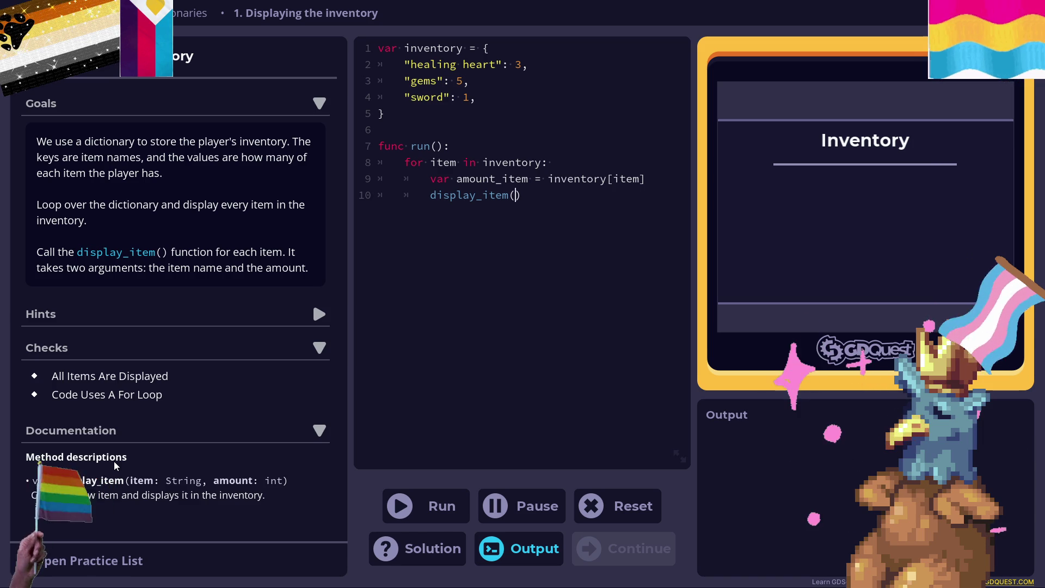
text(i)
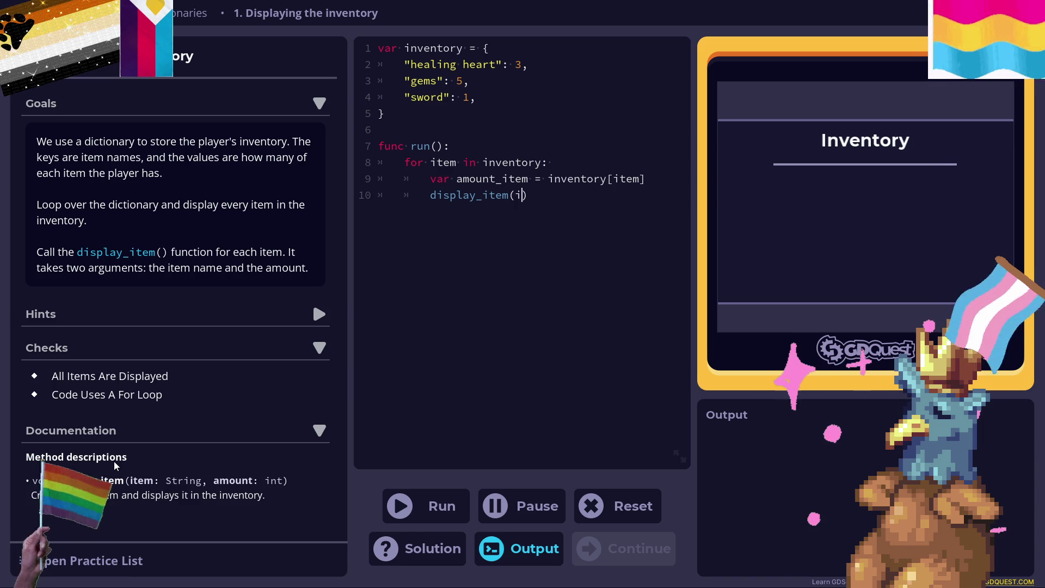
text(tem)
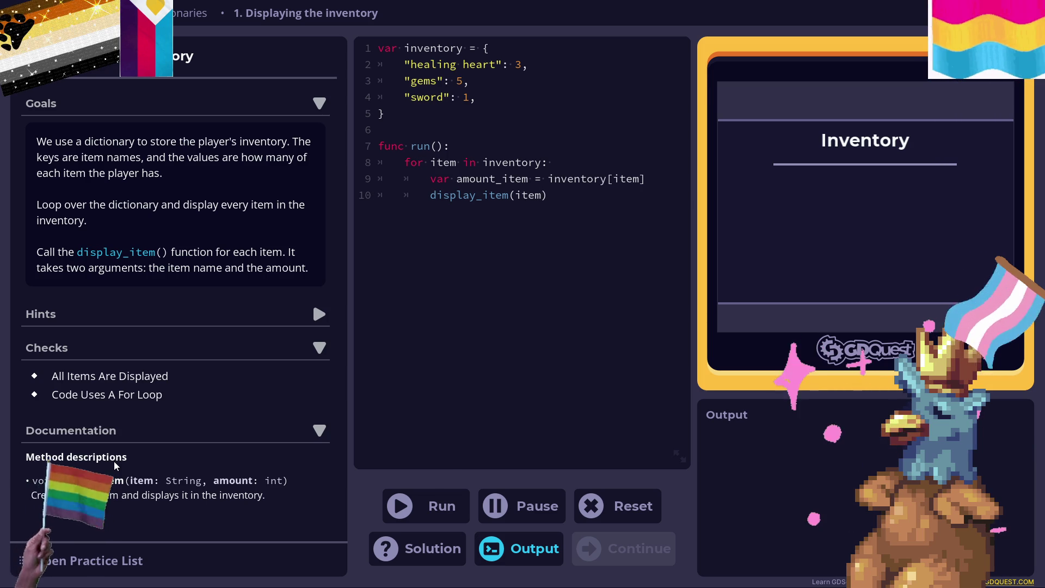
text(,)
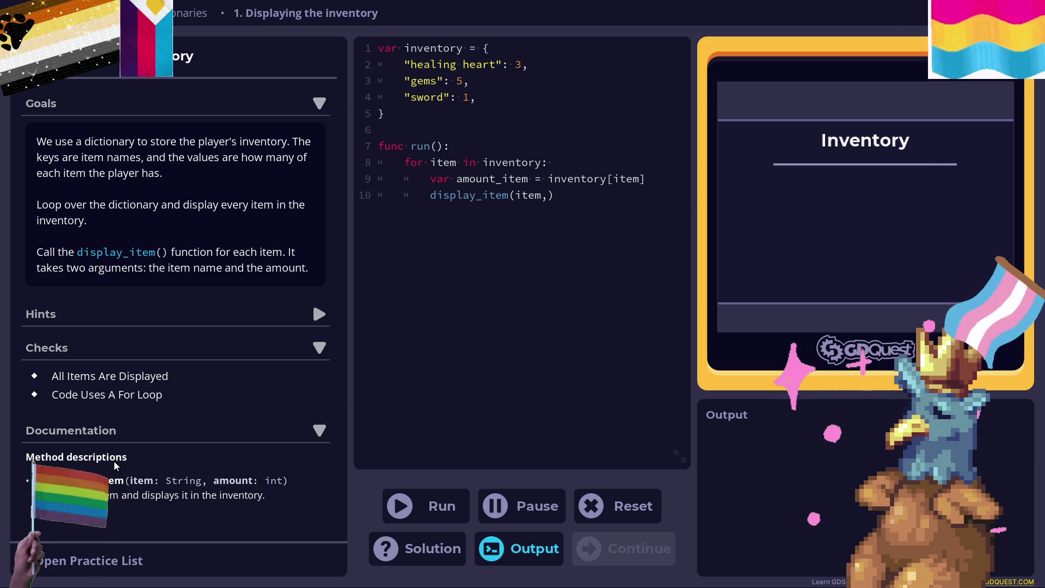
text(amoun)
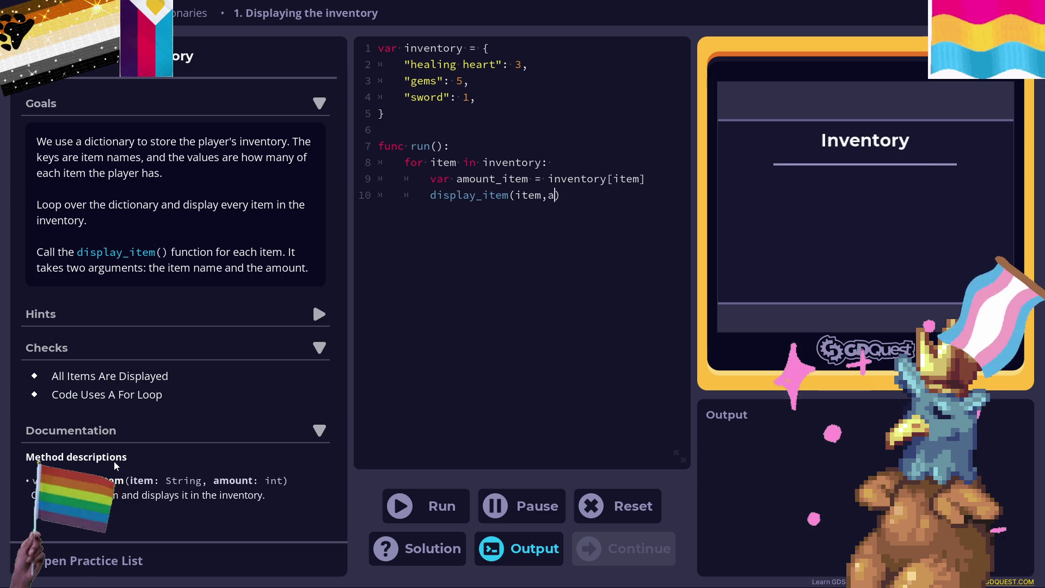
text(t_item)
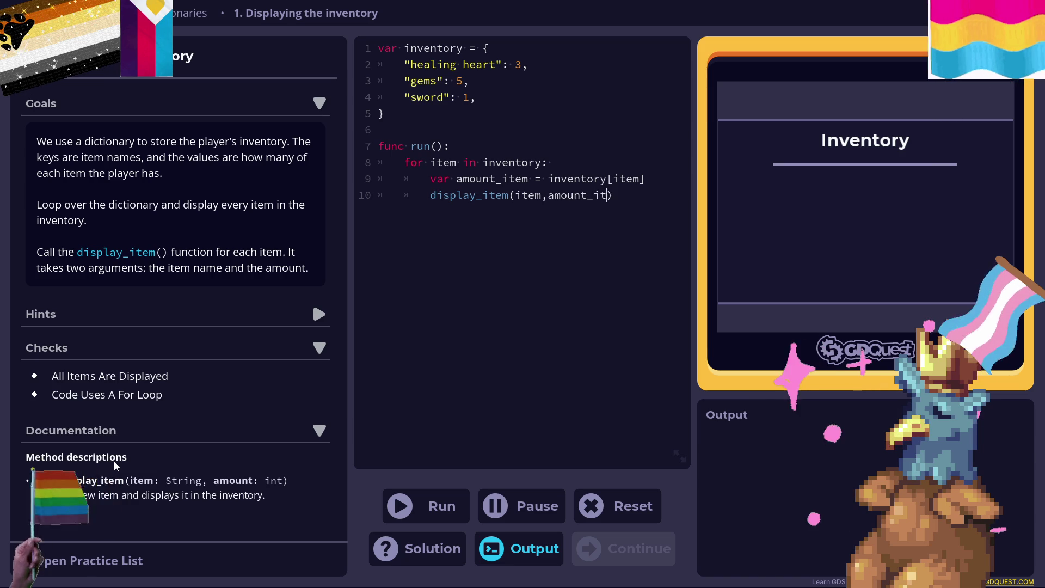
Run the inventory code, stay after both checks pass, view the solution, then continue.
click(440, 507)
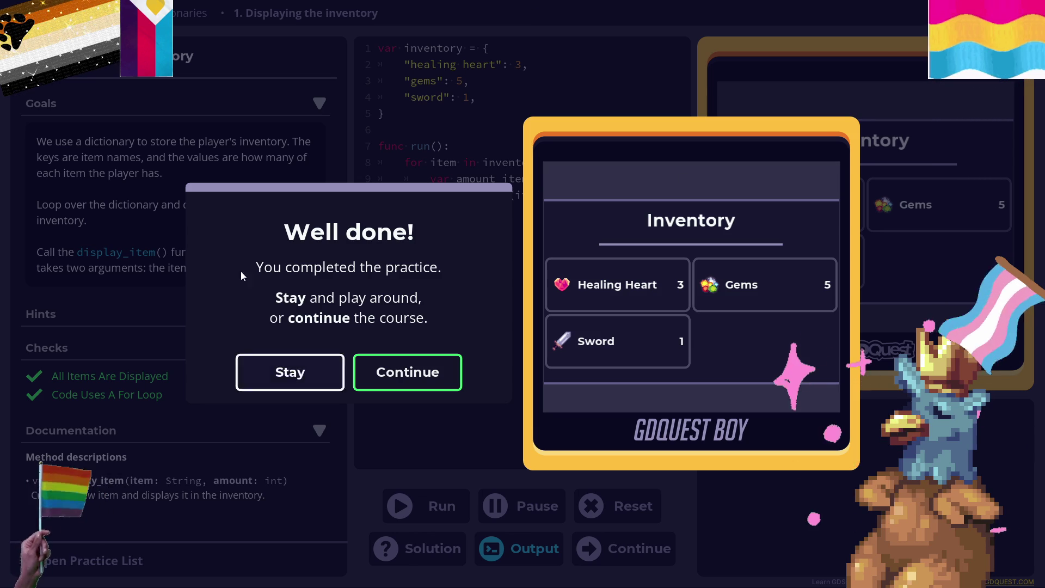
click(270, 373)
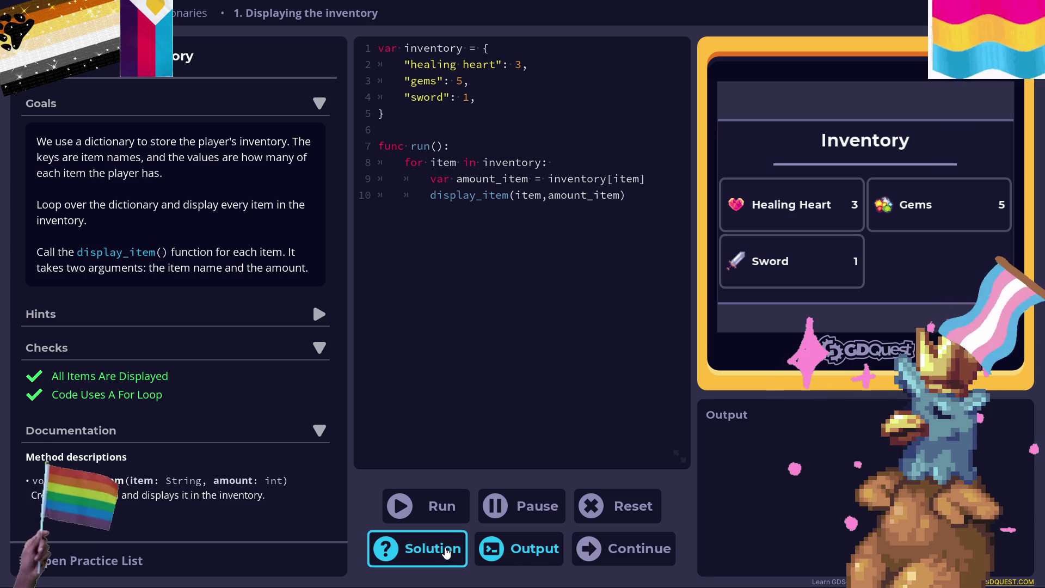
click(446, 551)
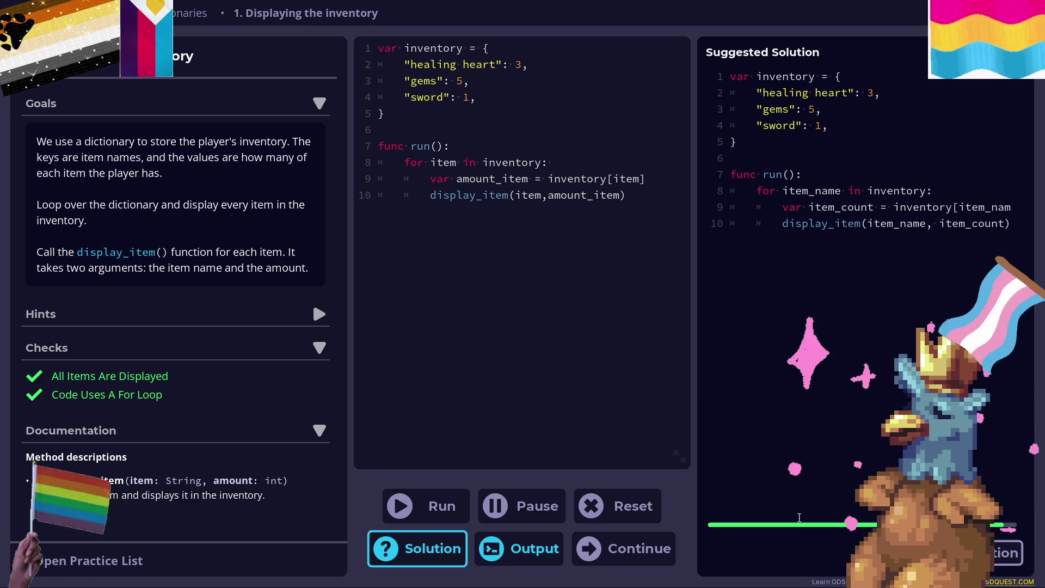
mouse_move(805, 531)
mouse_down()
mouse_move(847, 536)
mouse_move(801, 524)
mouse_up()
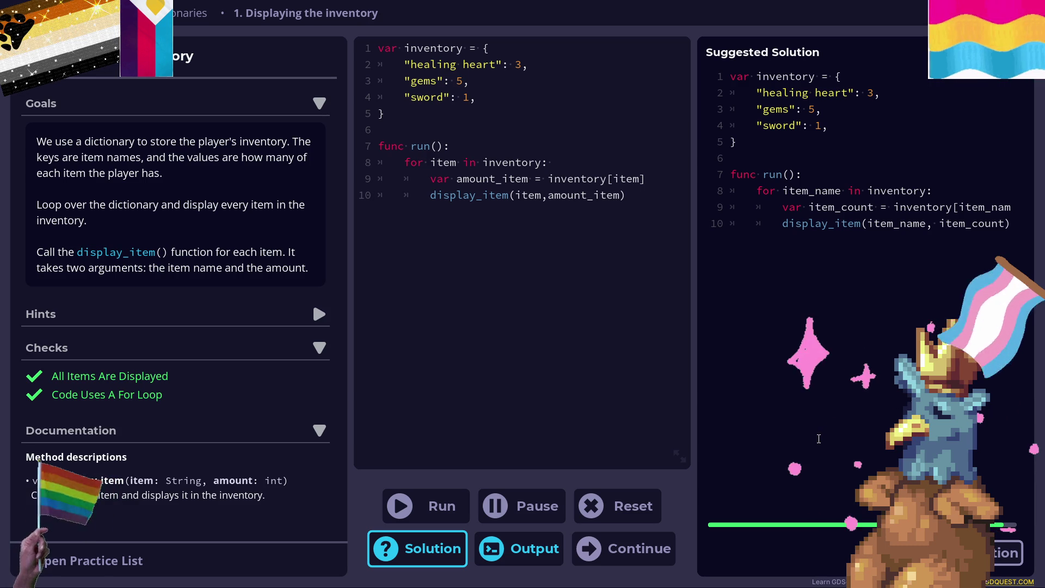
click(641, 548)
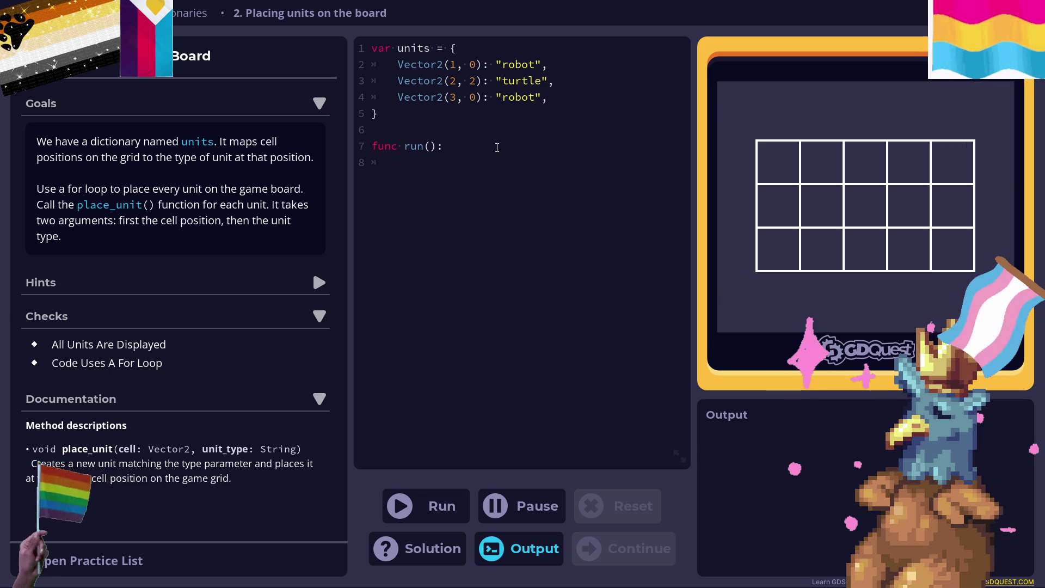
Write 'for unit in units:' with an indented body starting 'var name_unit = units[unit'.
text(for unit )
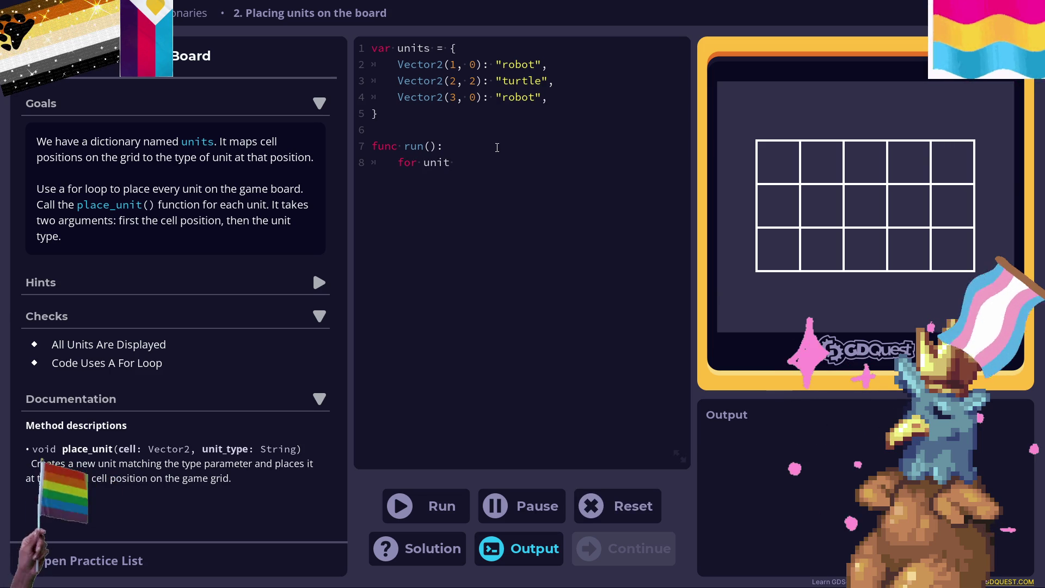
text(in units)
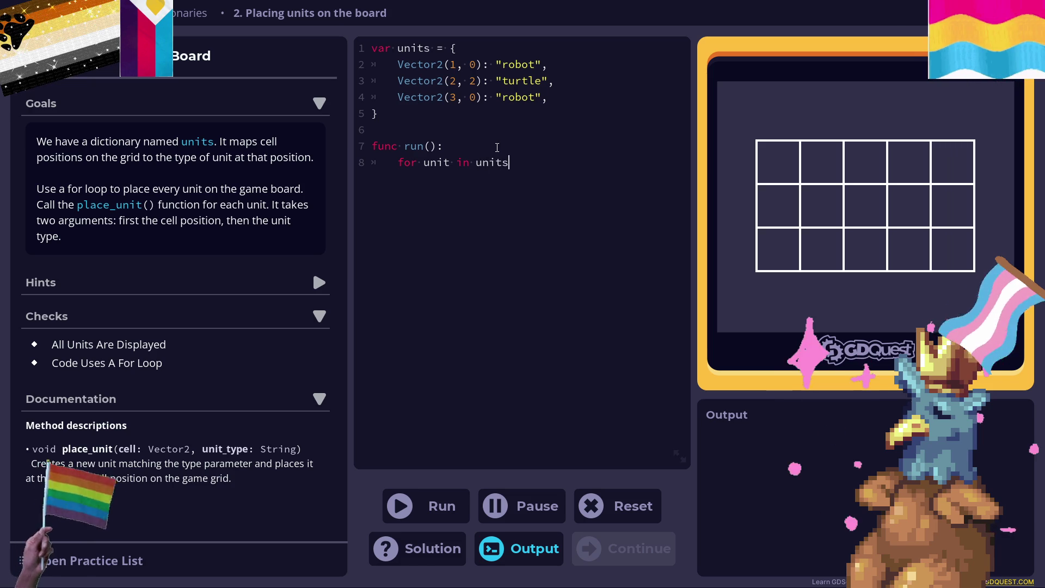
text(:)
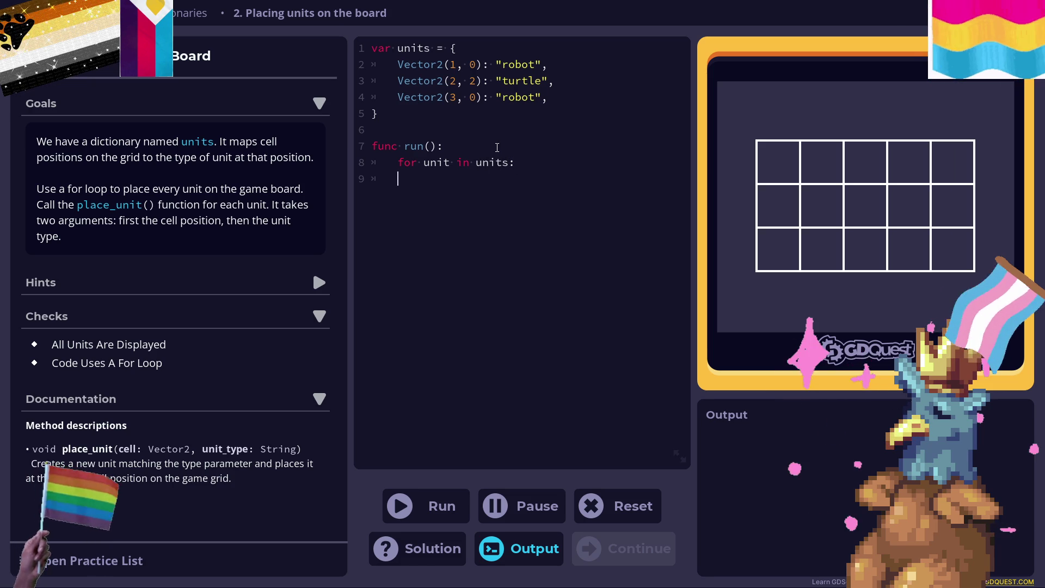
key(Tab)
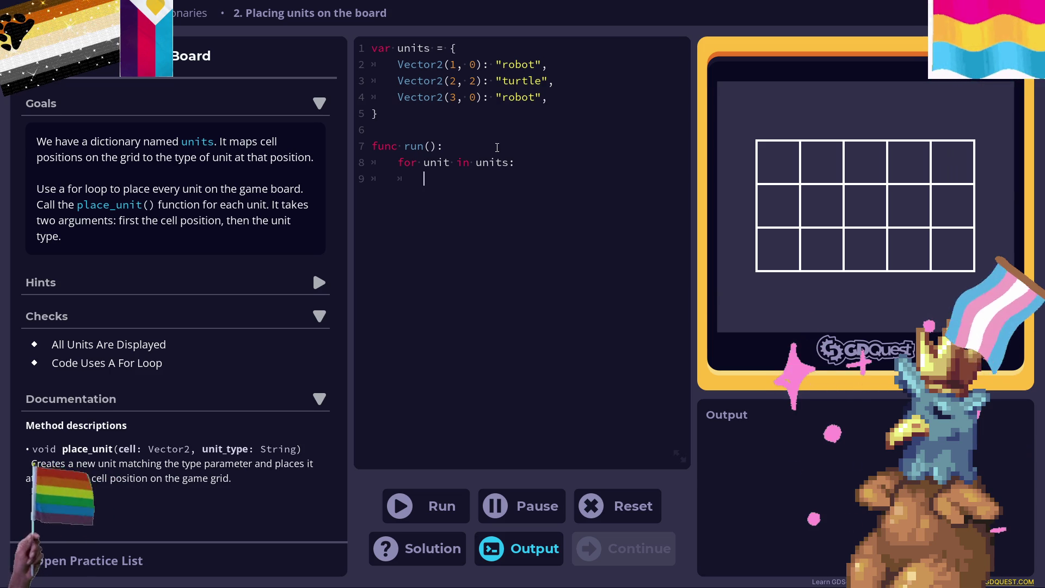
text(var )
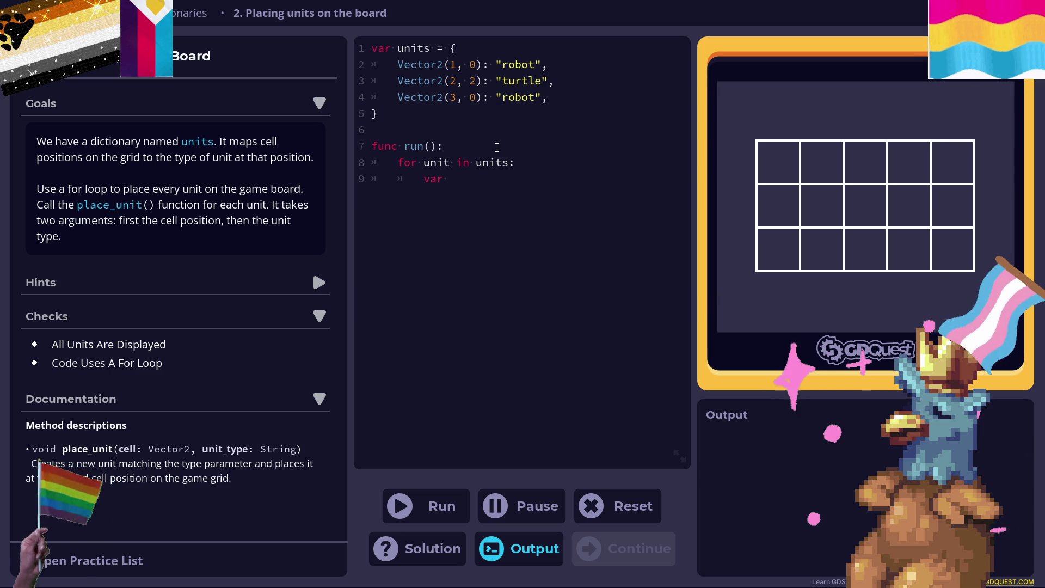
text(name_i)
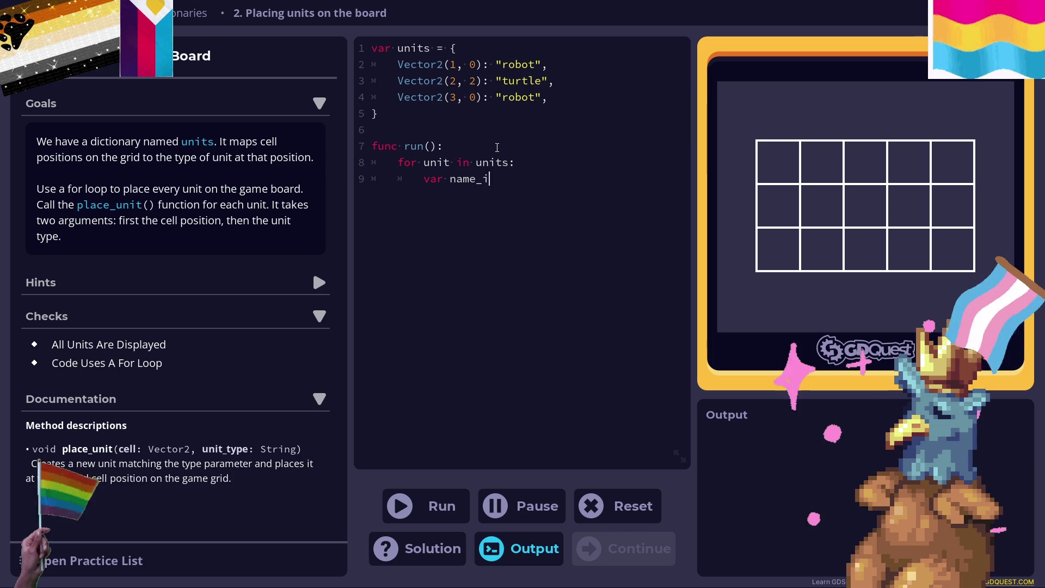
key(BackSpace)
text(unit )
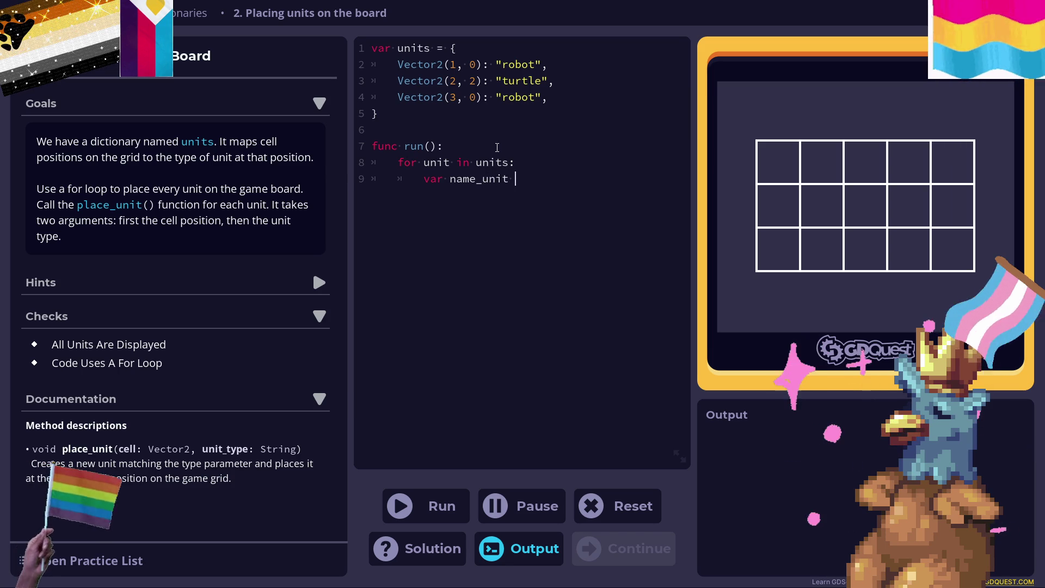
text(= )
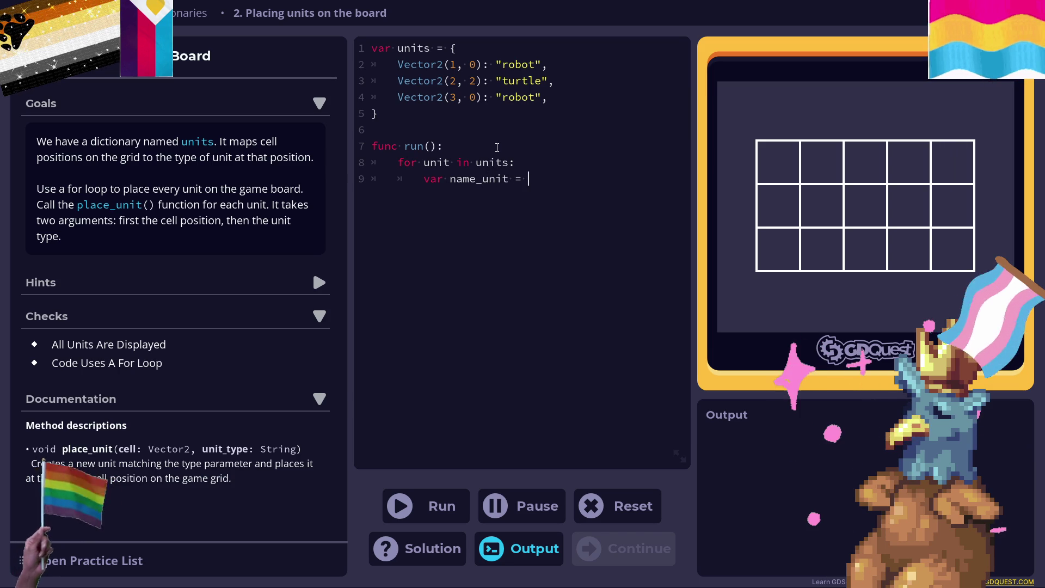
text(units)
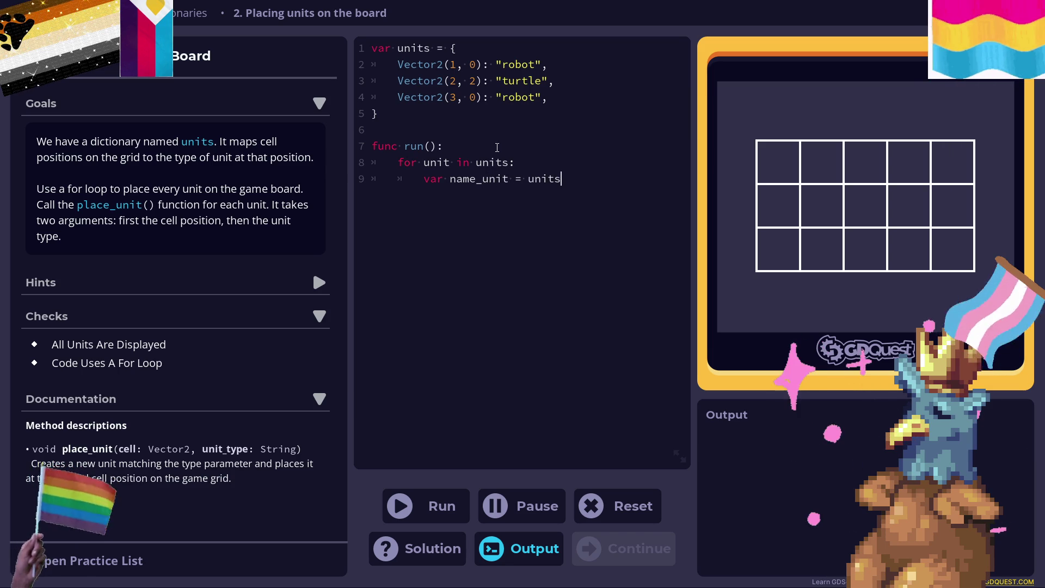
text([)
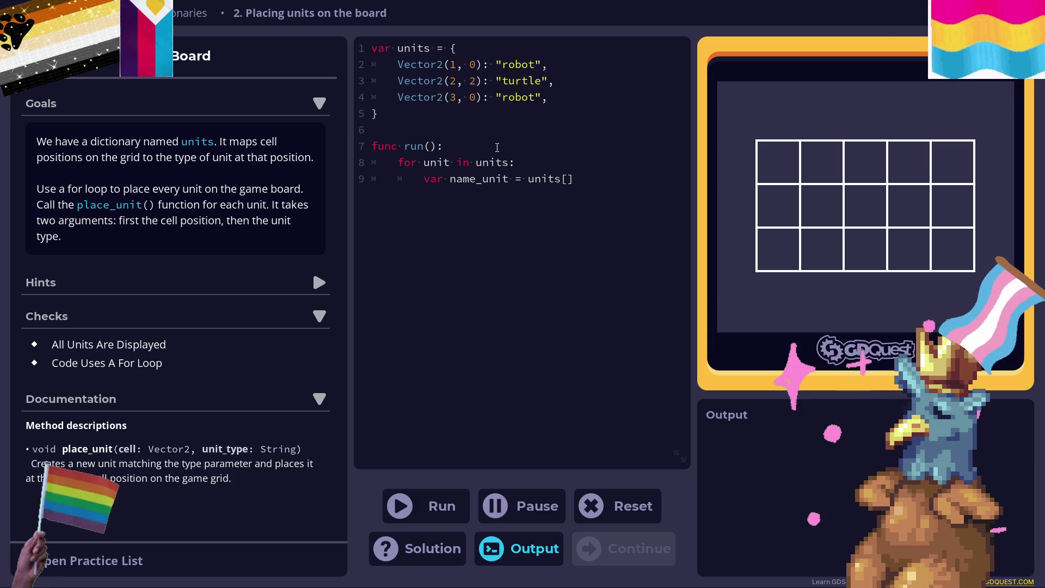
text(unit)
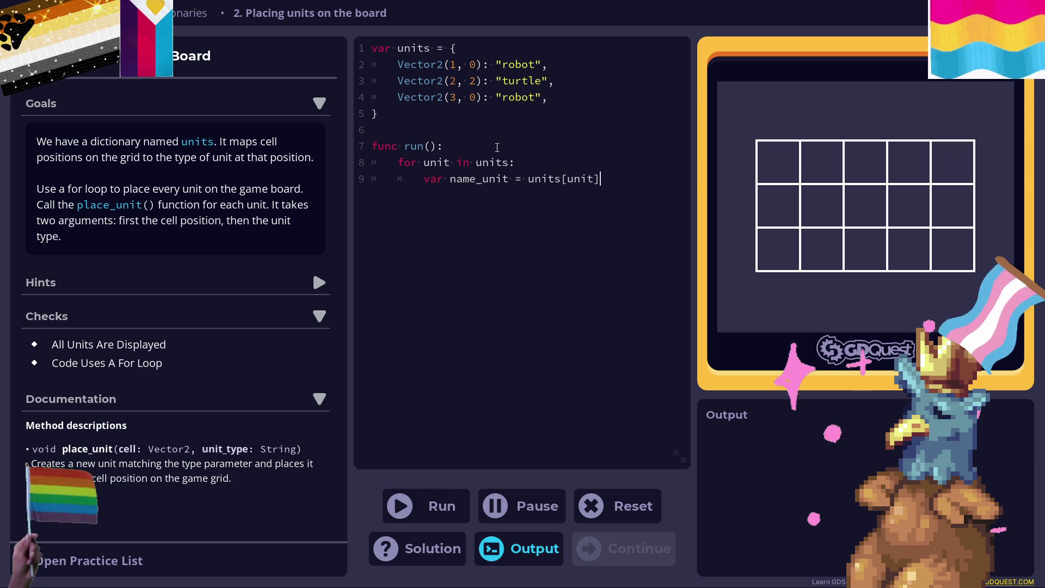
Add 'place_unit(unit, name_unit)' on a new loop line and run the code.
key(Return)
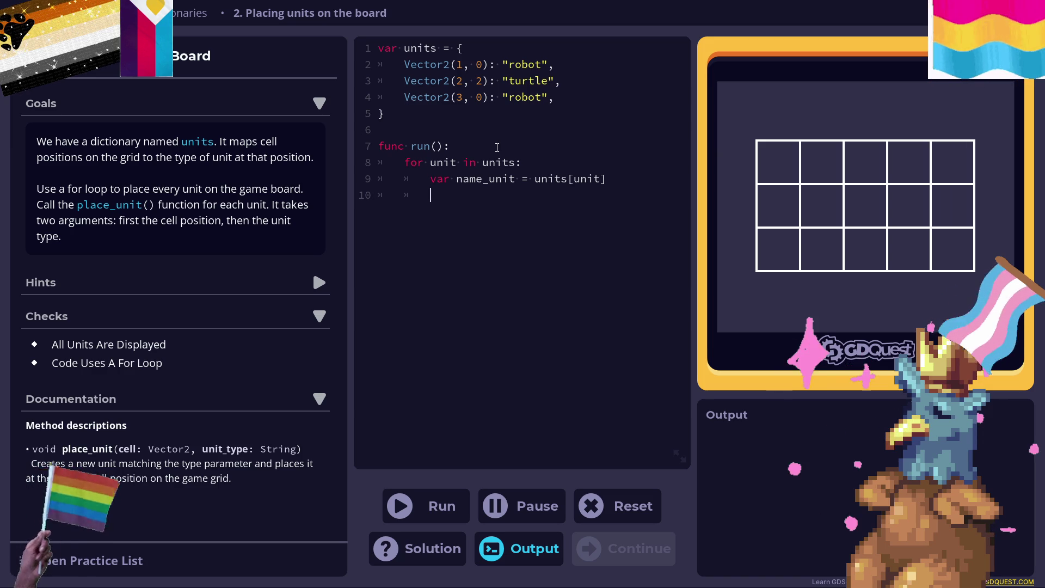
text(placed)
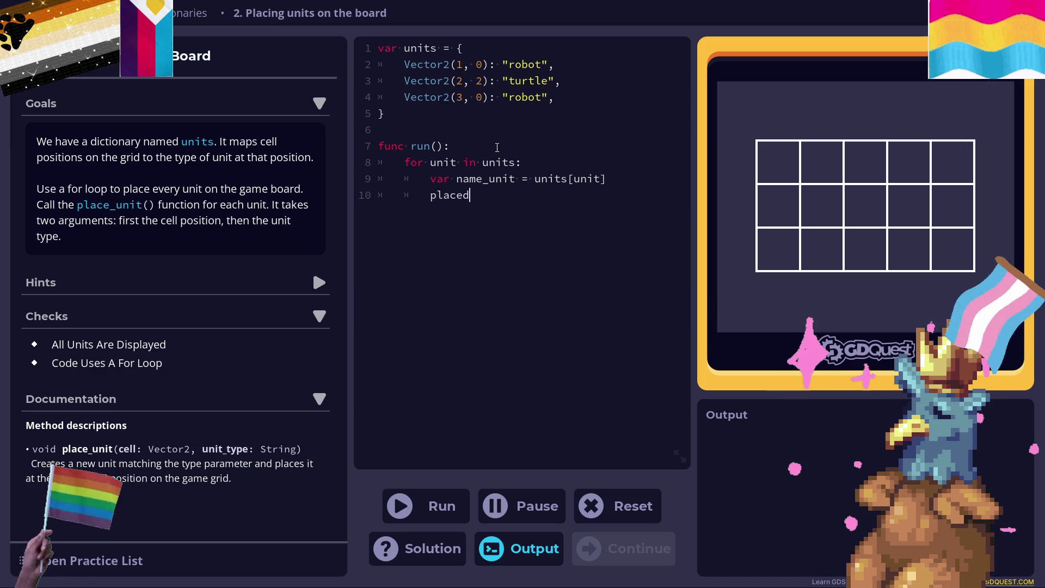
key(BackSpace)
text(_unit)
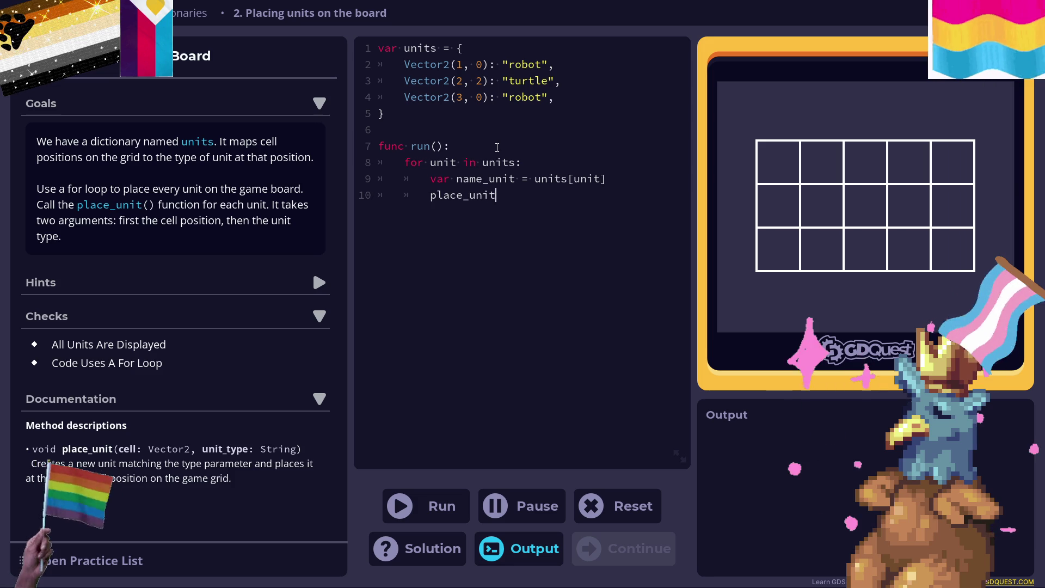
text(()
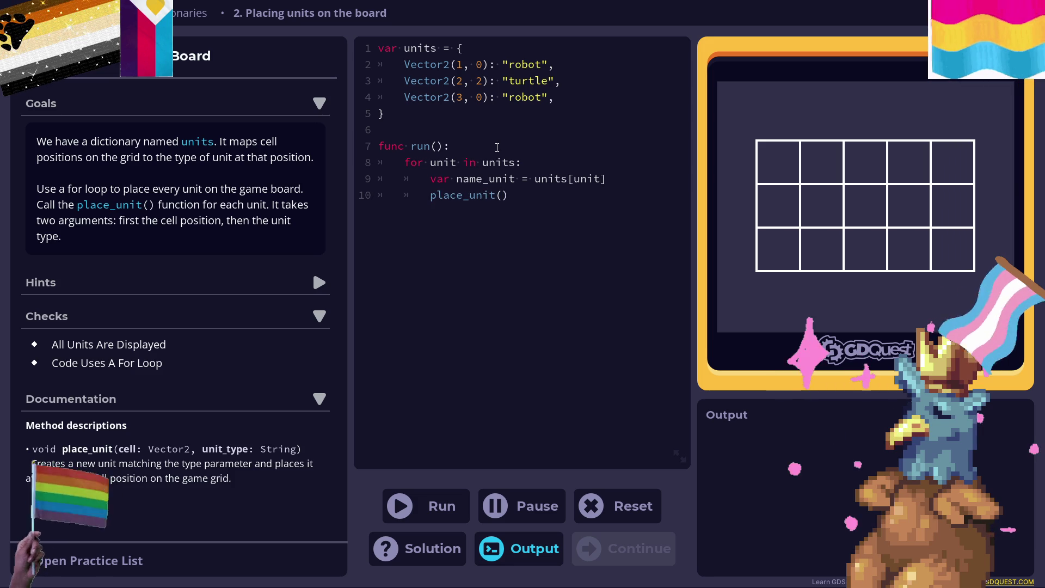
text(unit)
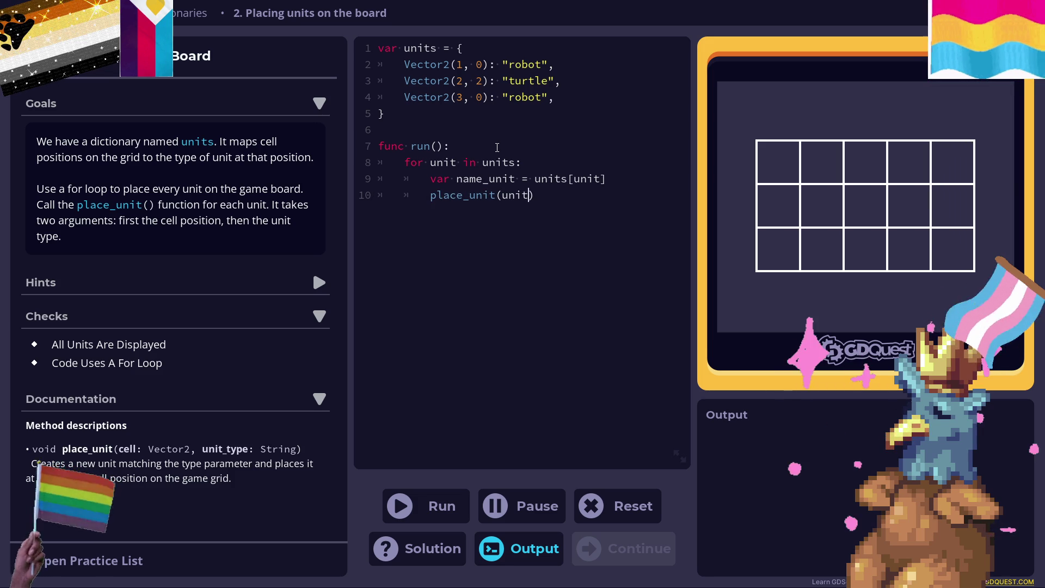
text(, name )
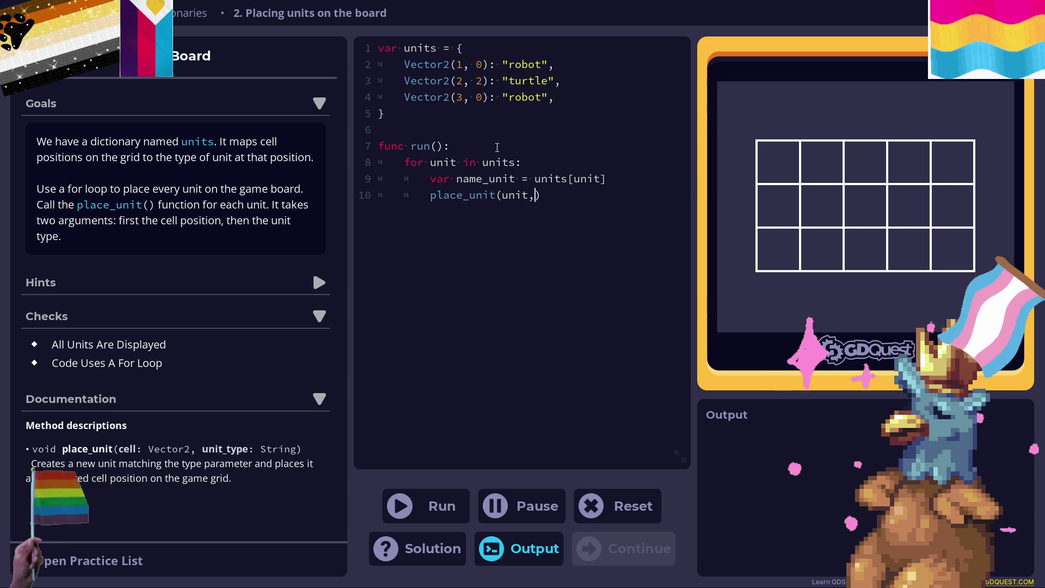
text(unit)
key(BackSpace)
key(BackSpace)
key(BackSpace)
text(_unit)
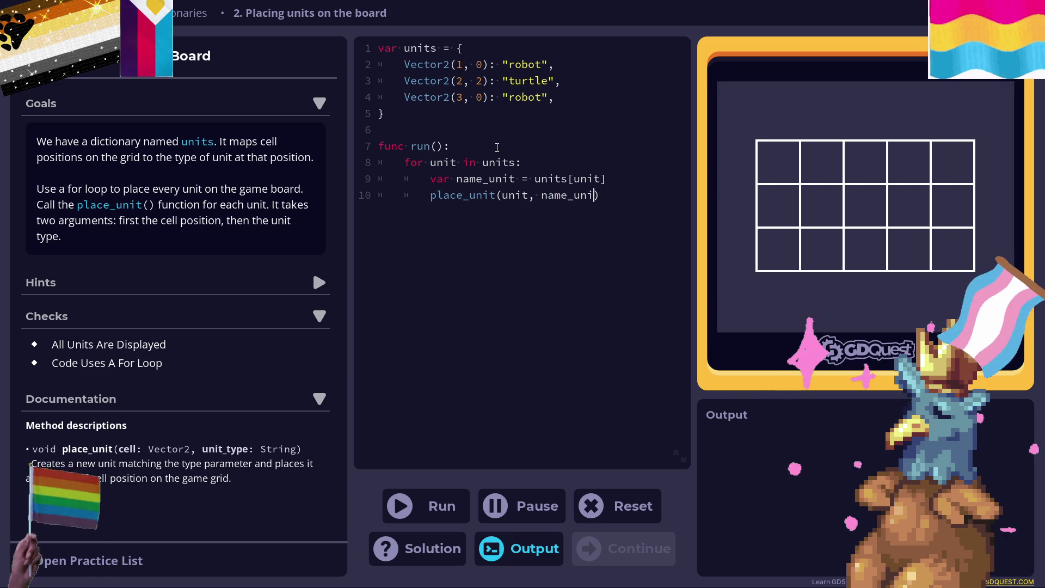
click(419, 506)
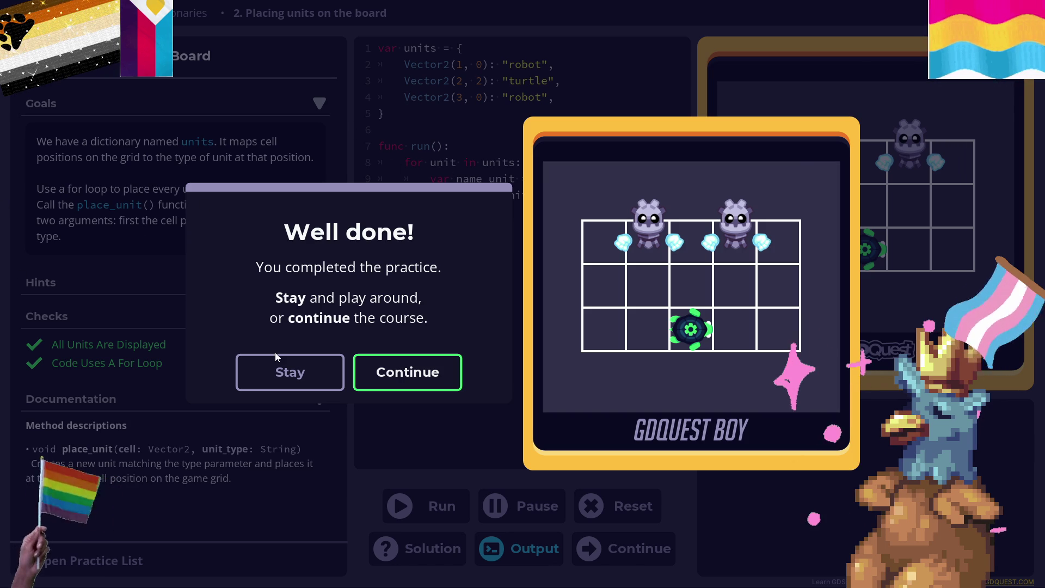
Stay on the Well done dialog, then continue to the Value types lesson.
click(288, 382)
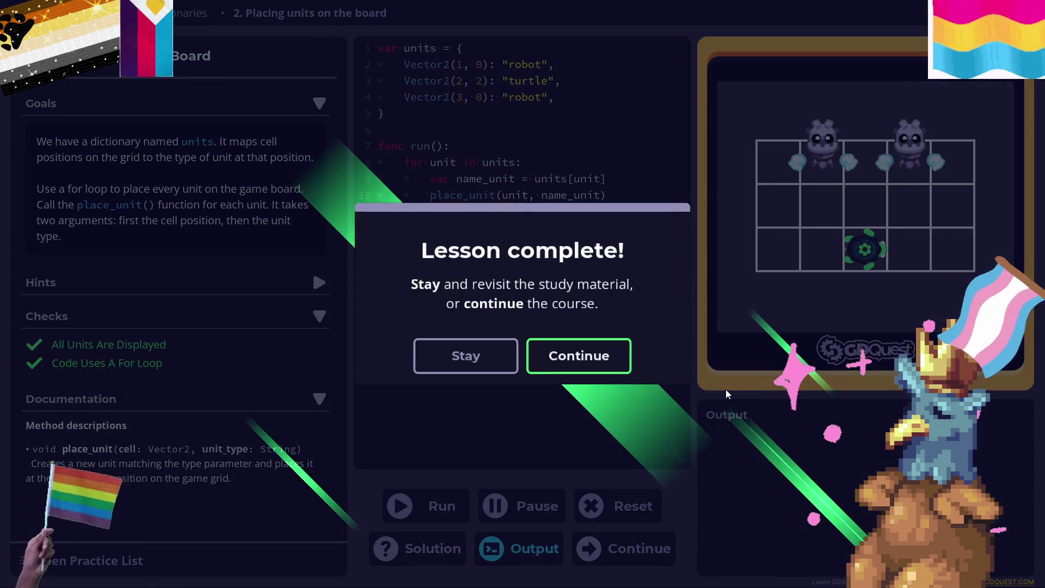
click(555, 343)
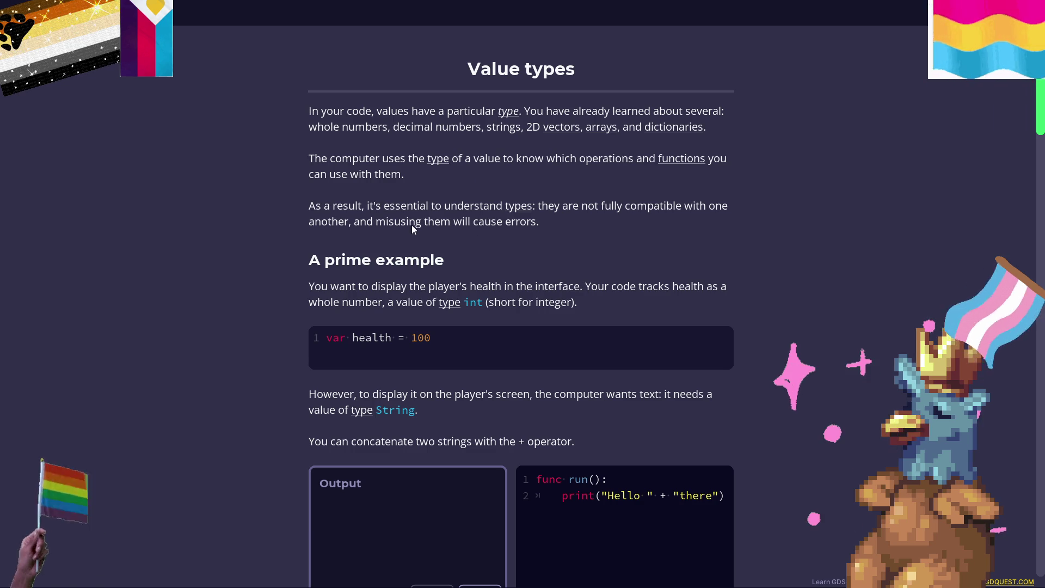
scroll(415, 223, down, 1)
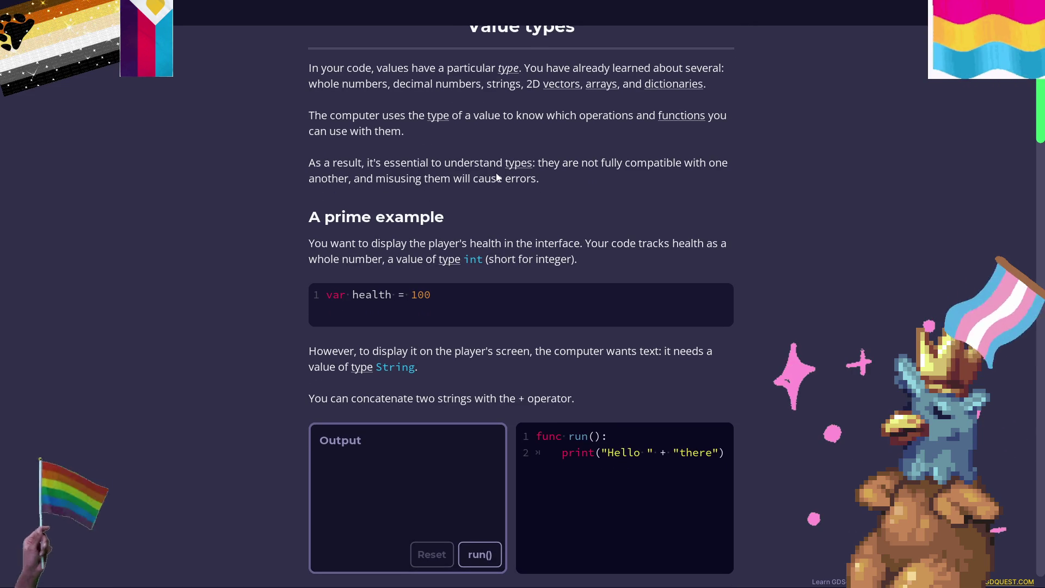
scroll(374, 170, down, 1)
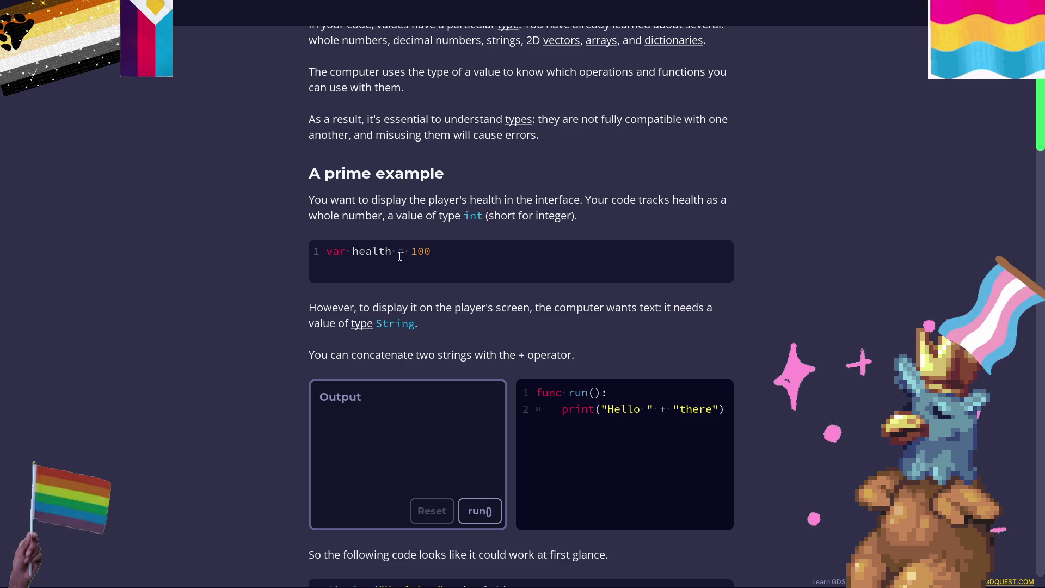
scroll(435, 243, down, 1)
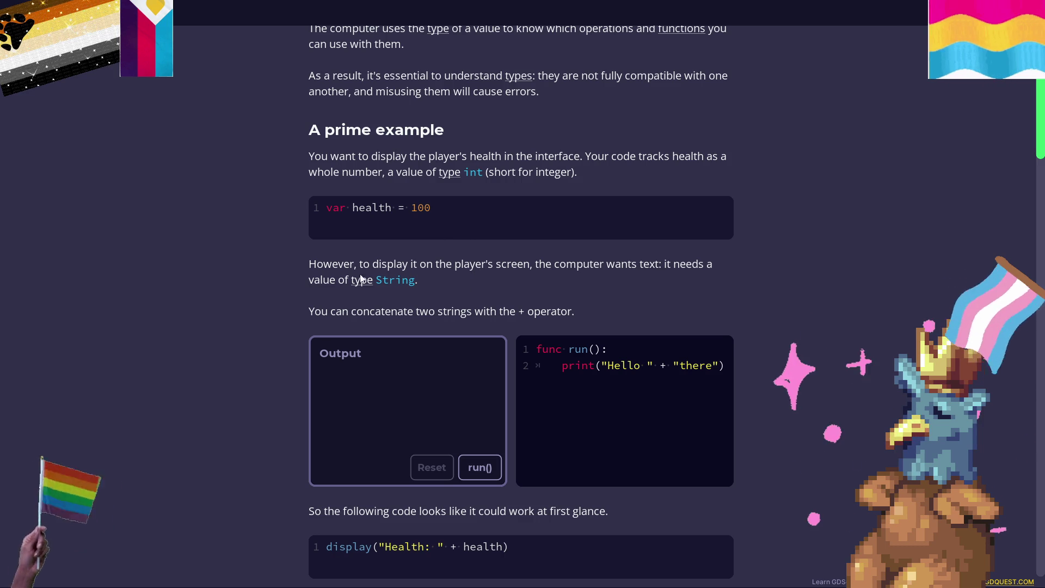
scroll(336, 267, down, 1)
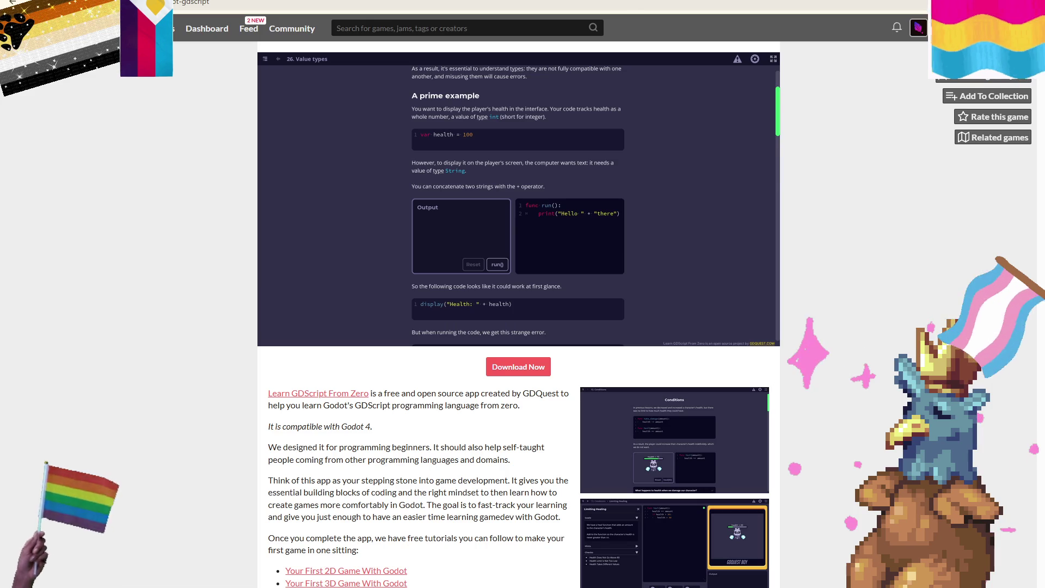
key(alt+Tab)
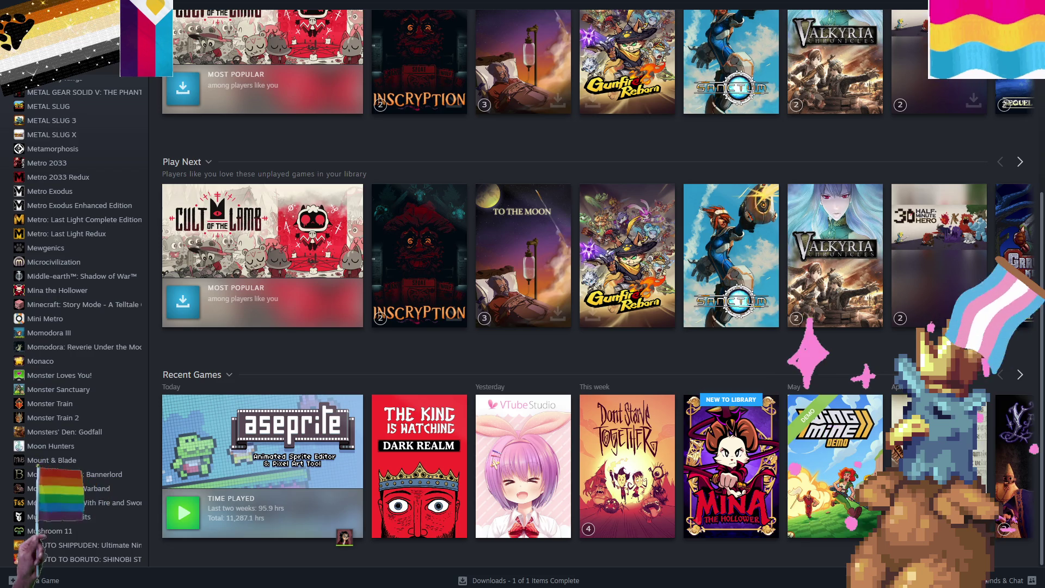
key(alt+Tab)
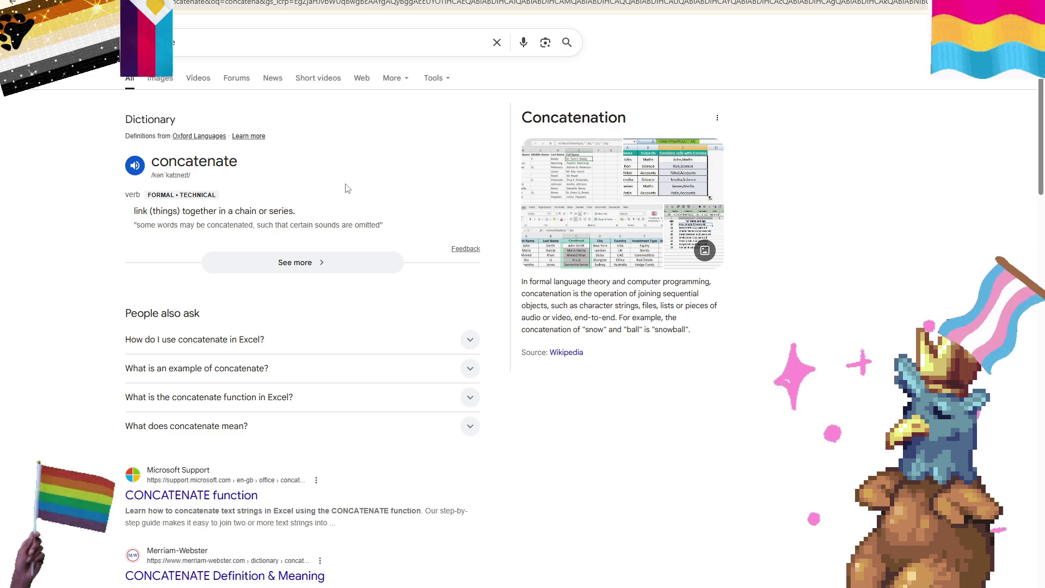
key(alt+Left)
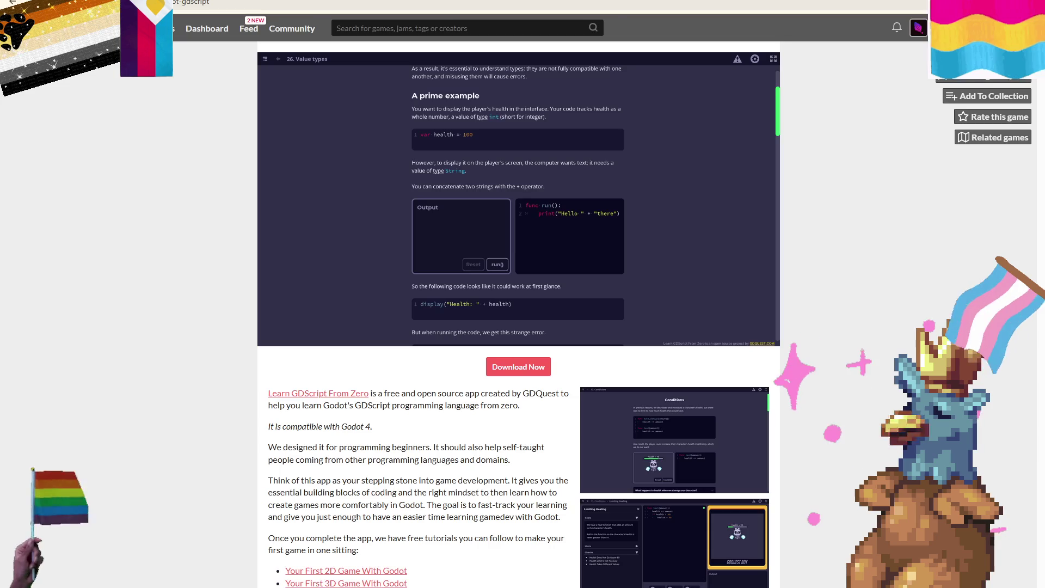
In fullscreen, run the concatenation example to print 'Hello there', then read on to str().
click(773, 59)
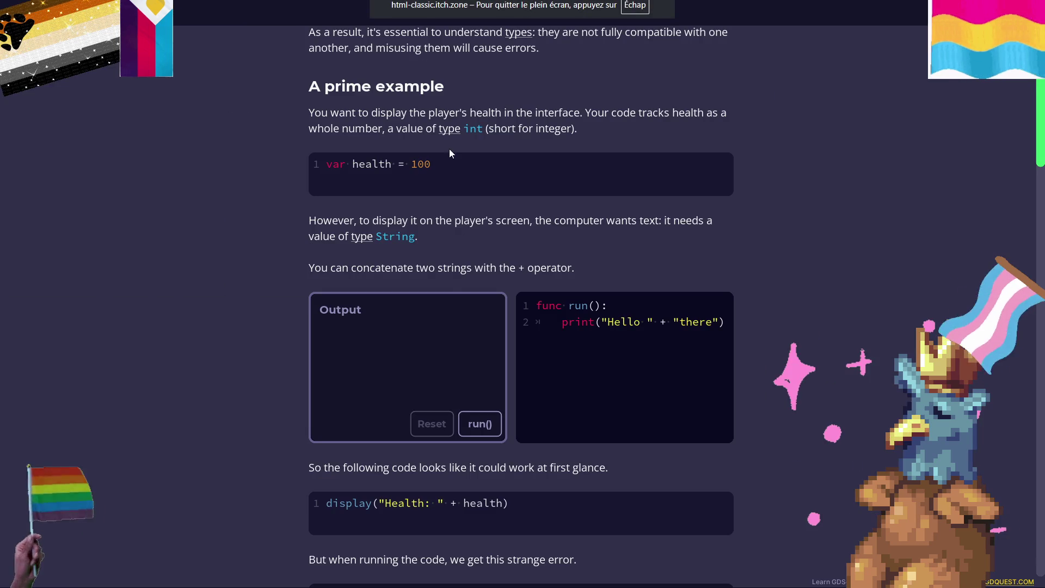
scroll(446, 278, down, 1)
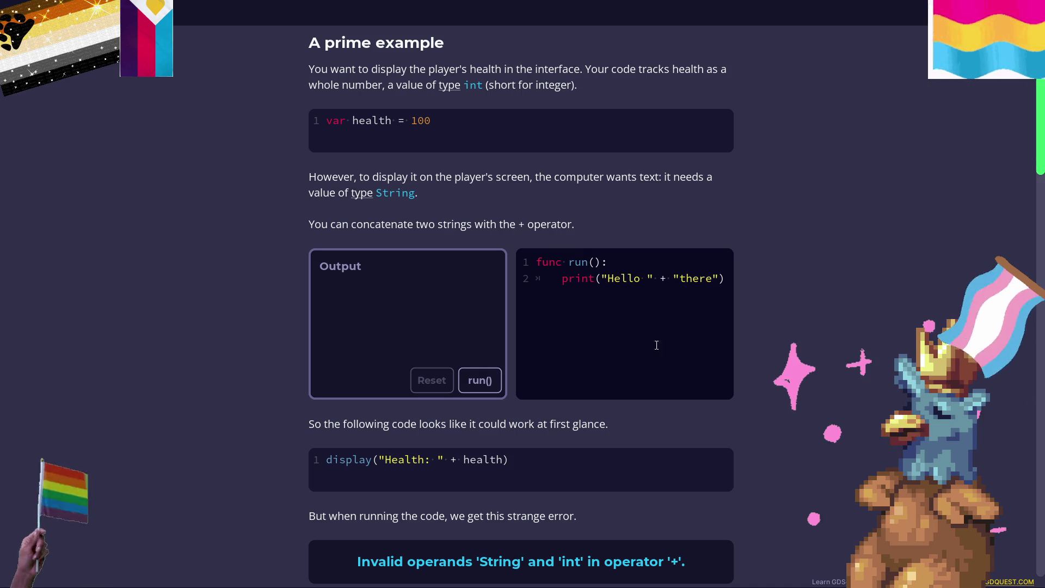
click(479, 382)
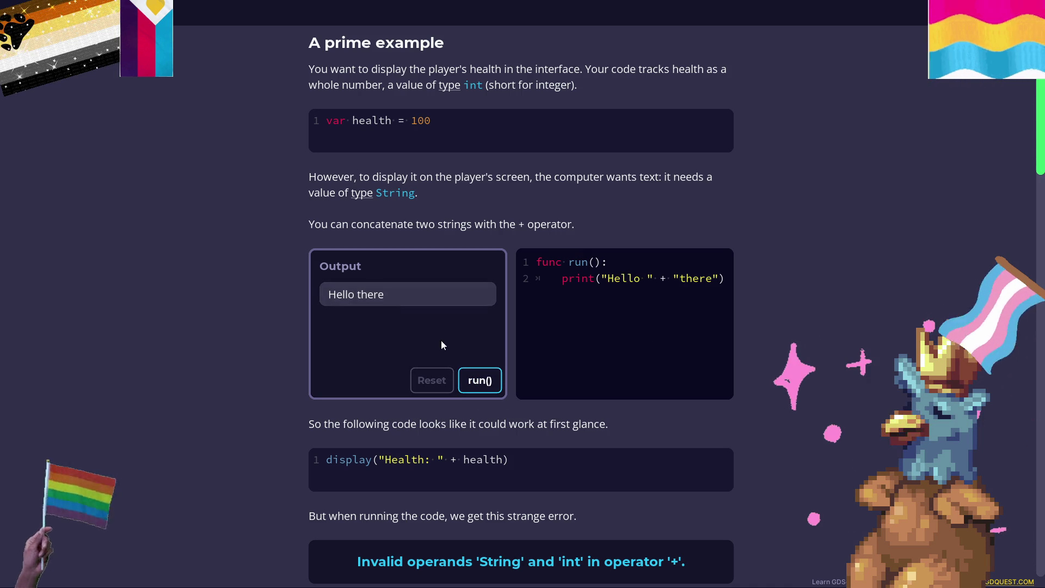
scroll(430, 299, down, 2)
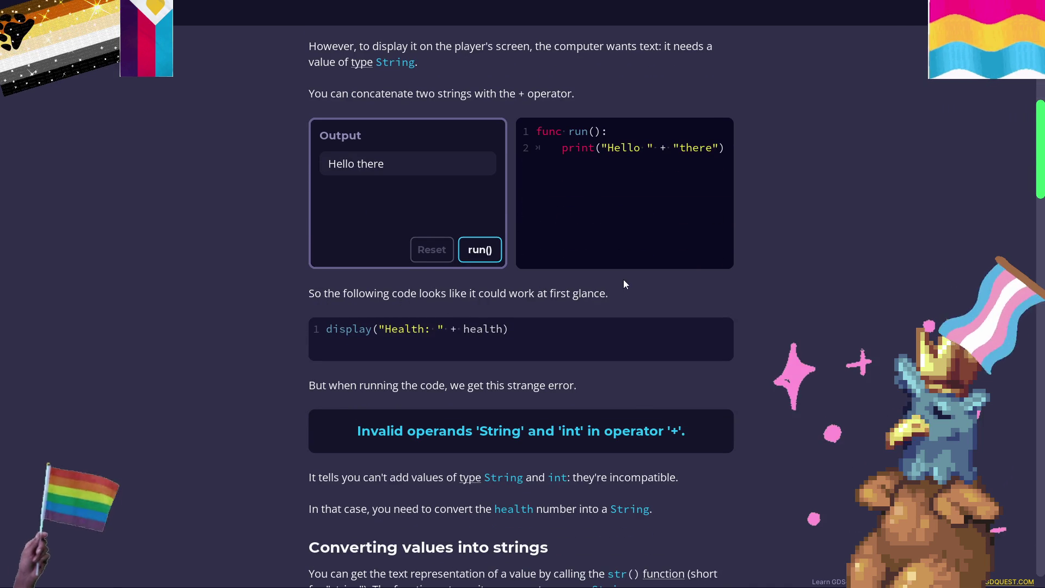
scroll(622, 280, down, 1)
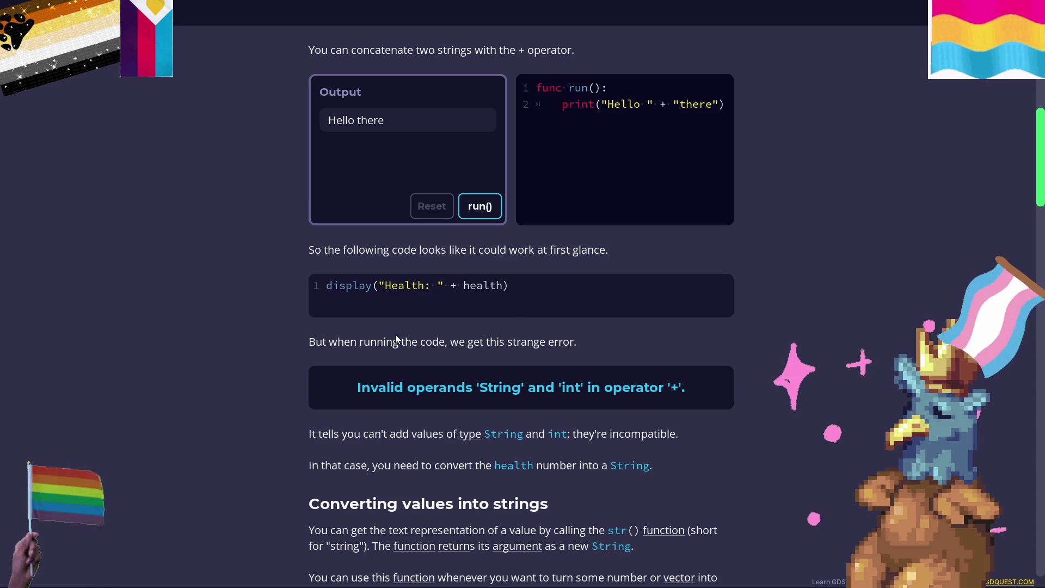
drag(466, 287, 506, 287)
scroll(443, 281, up, 6)
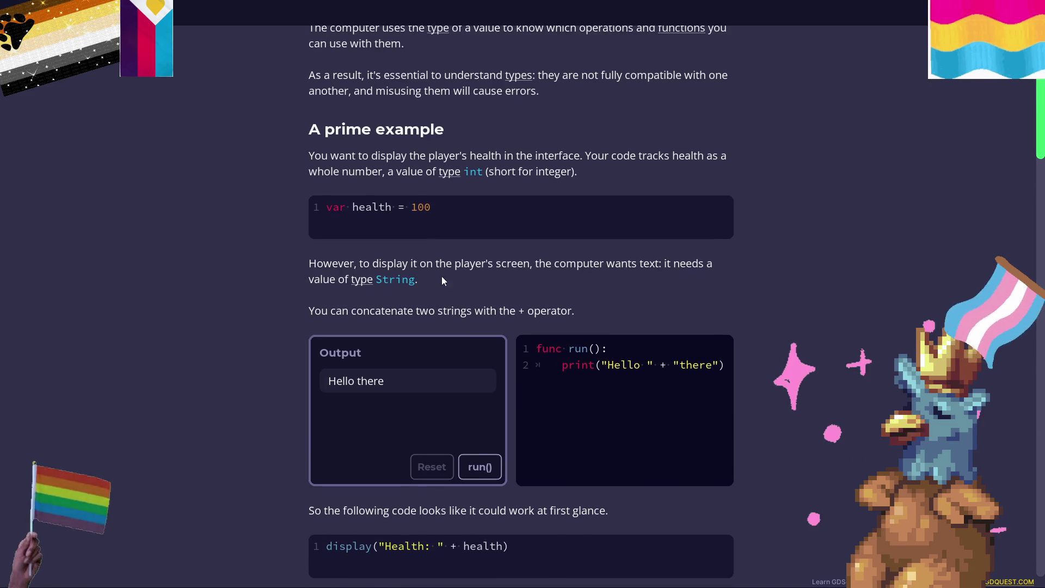
scroll(429, 233, down, 6)
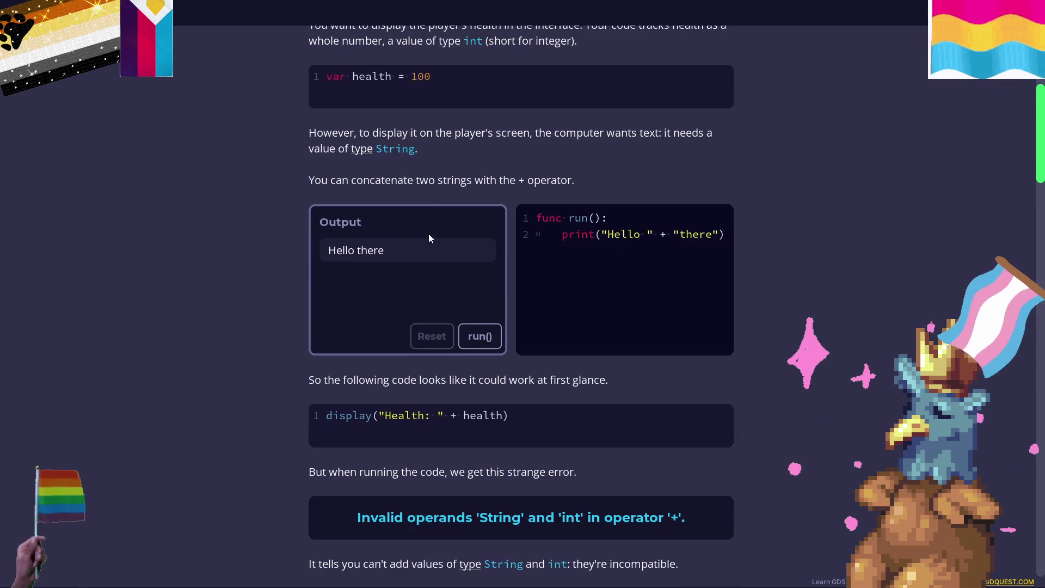
scroll(455, 249, down, 2)
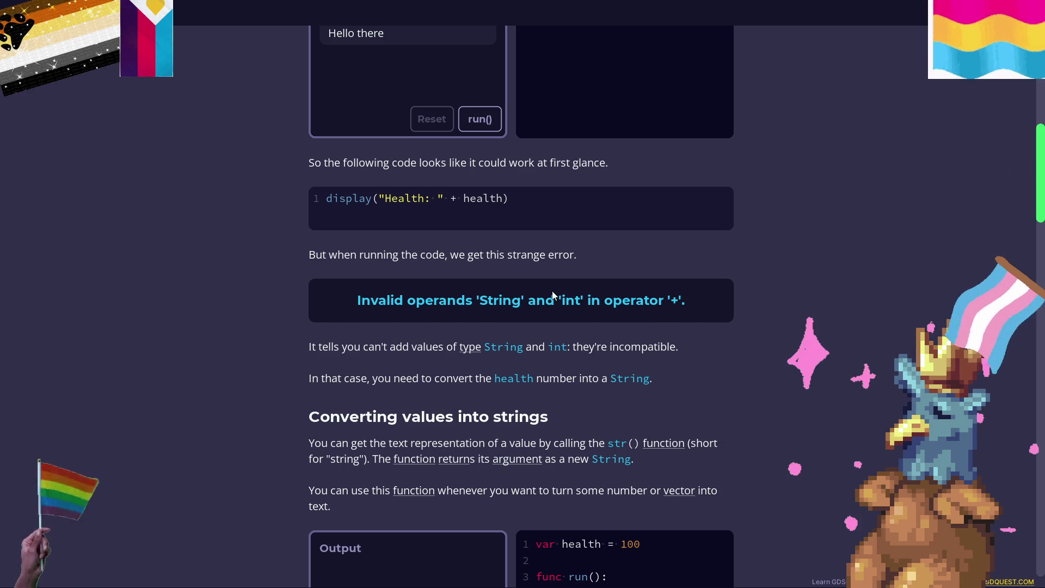
scroll(523, 283, down, 2)
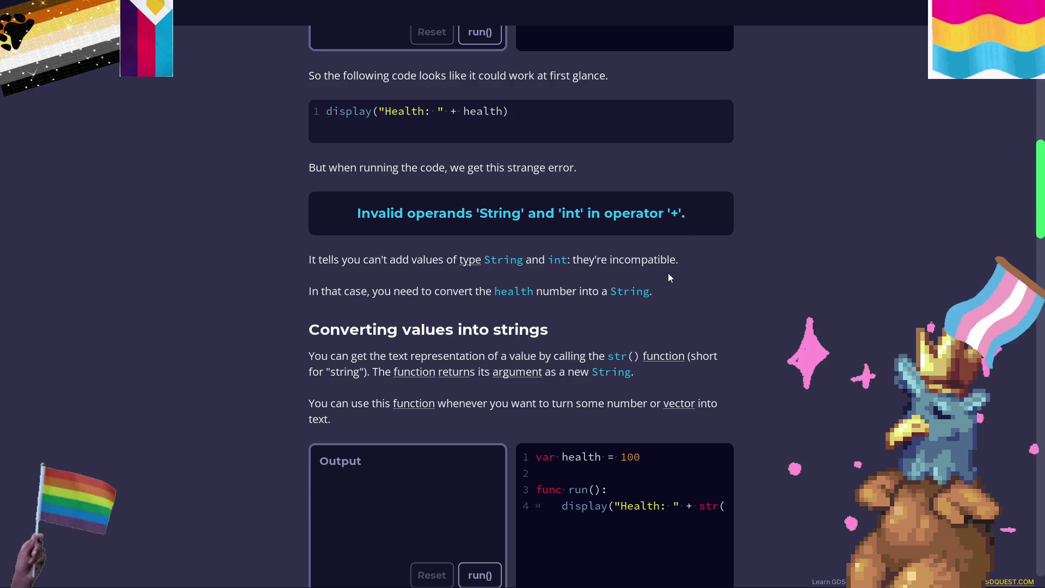
Run the str() example so it prints 'Health: 100', then read the int() and float() section.
scroll(542, 263, down, 1)
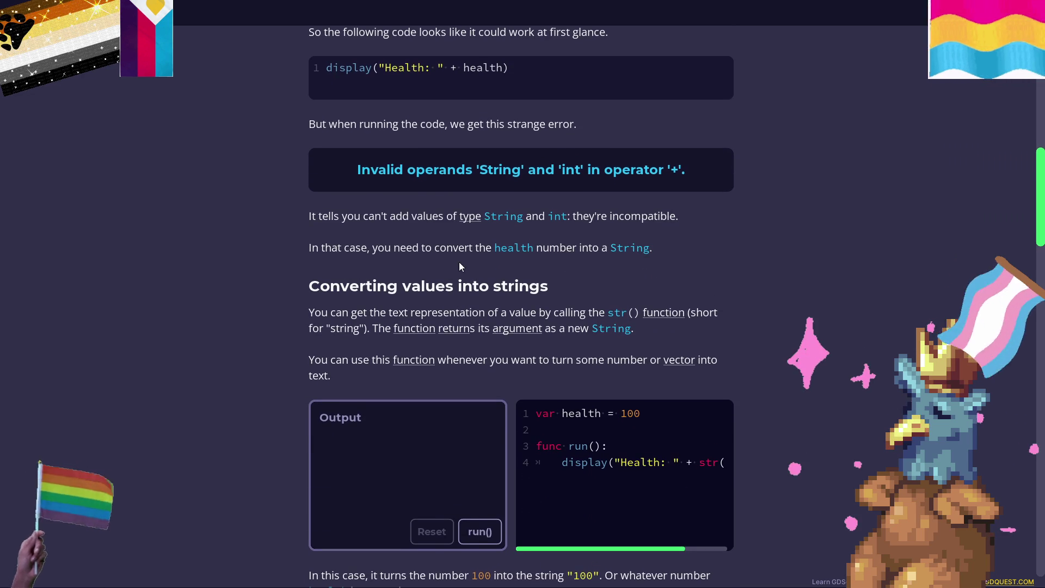
scroll(613, 297, down, 4)
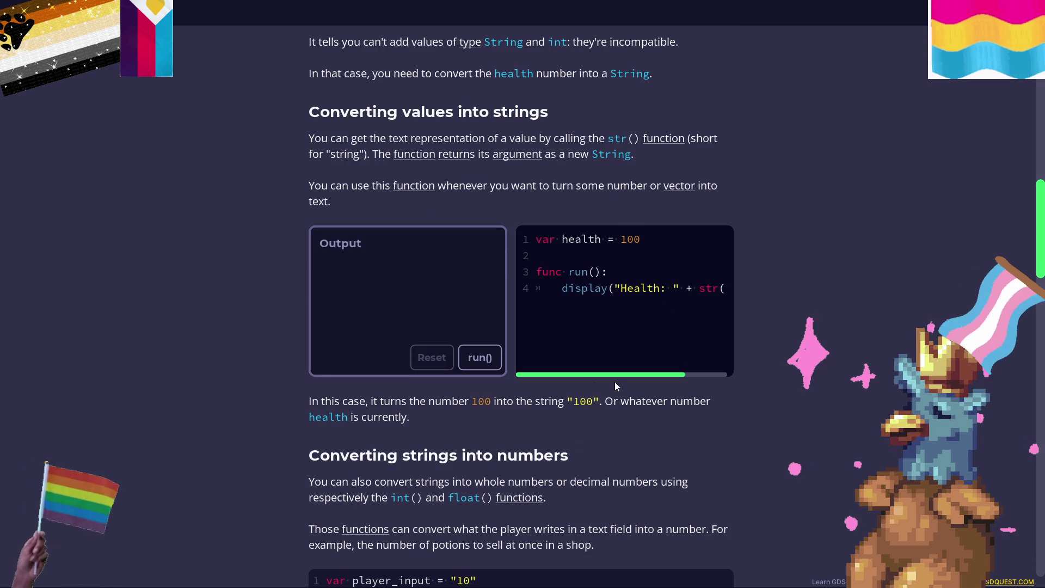
drag(684, 375, 728, 375)
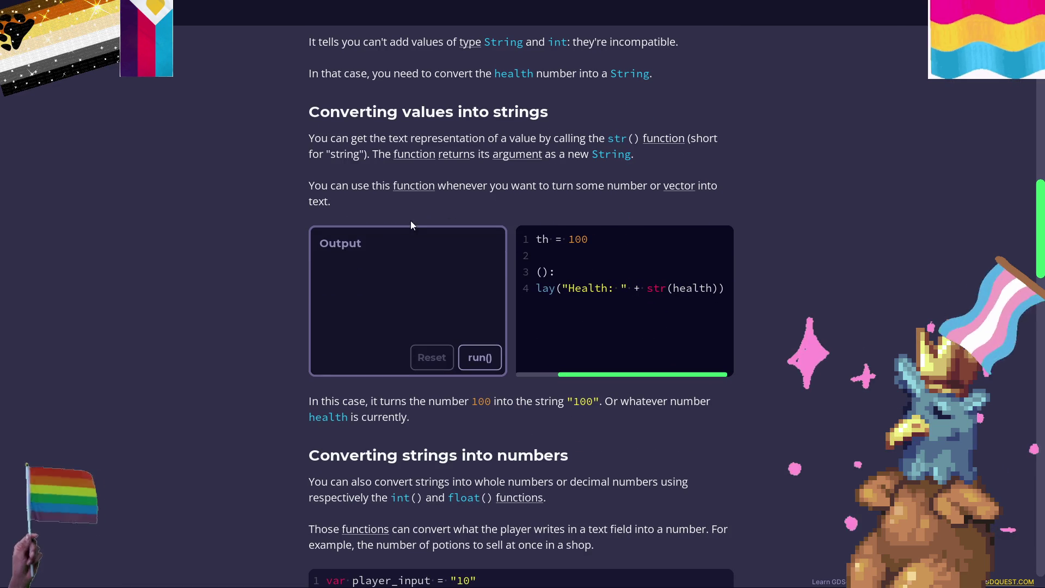
scroll(447, 218, down, 2)
scroll(286, 280, down, 2)
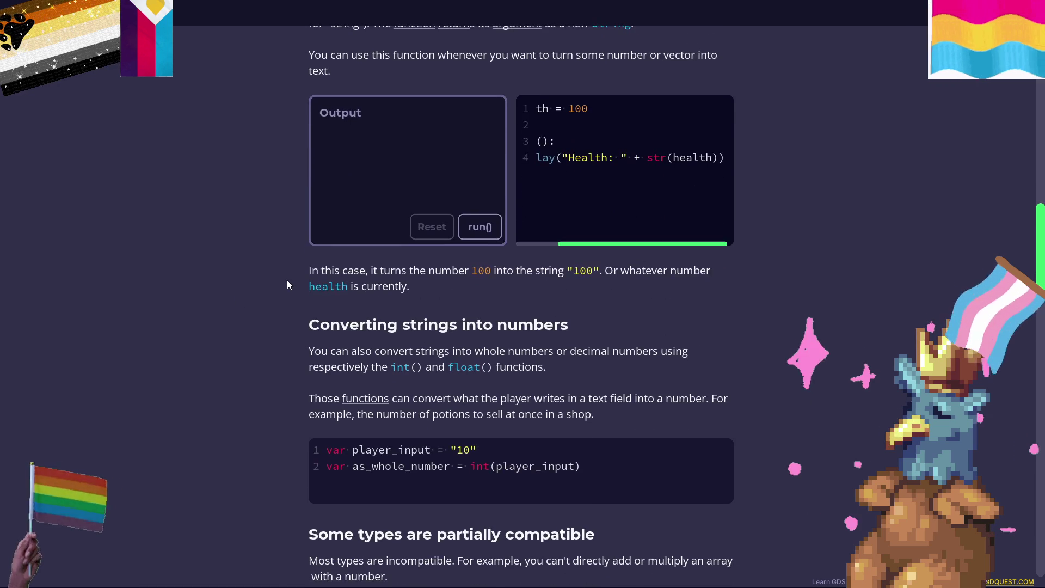
key(ctrl+Return)
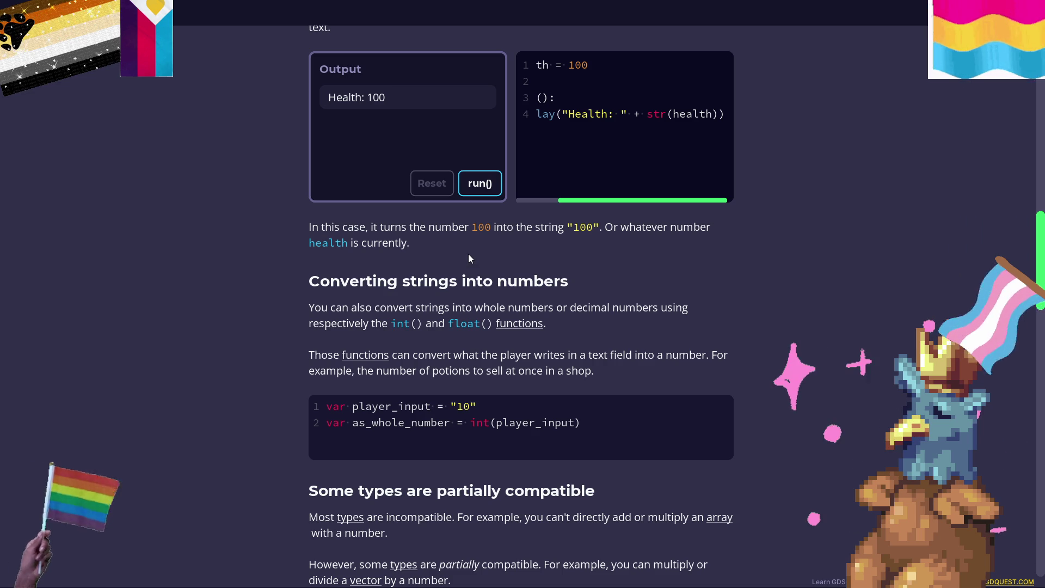
scroll(485, 237, down, 1)
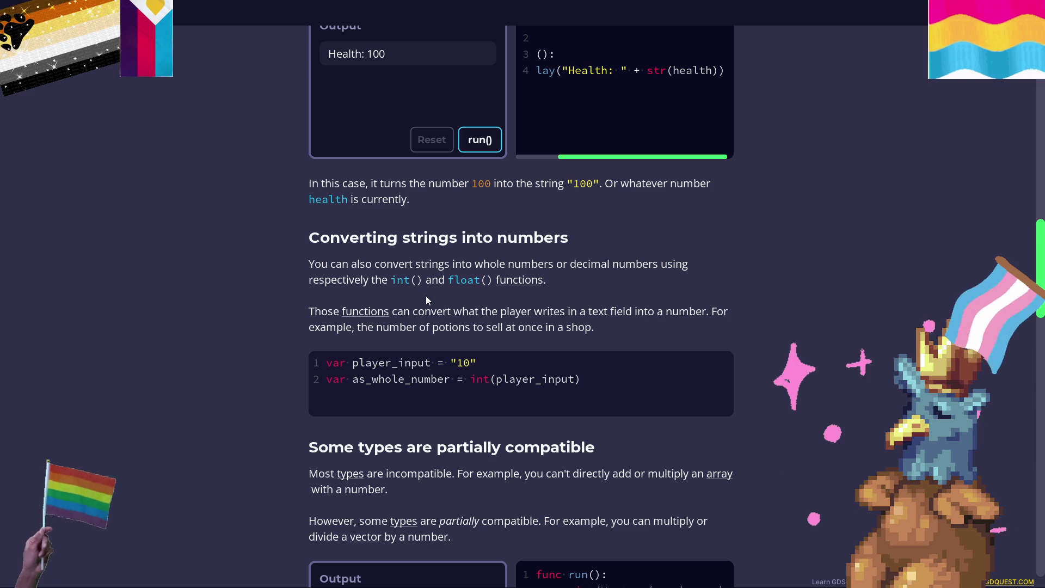
scroll(426, 296, down, 1)
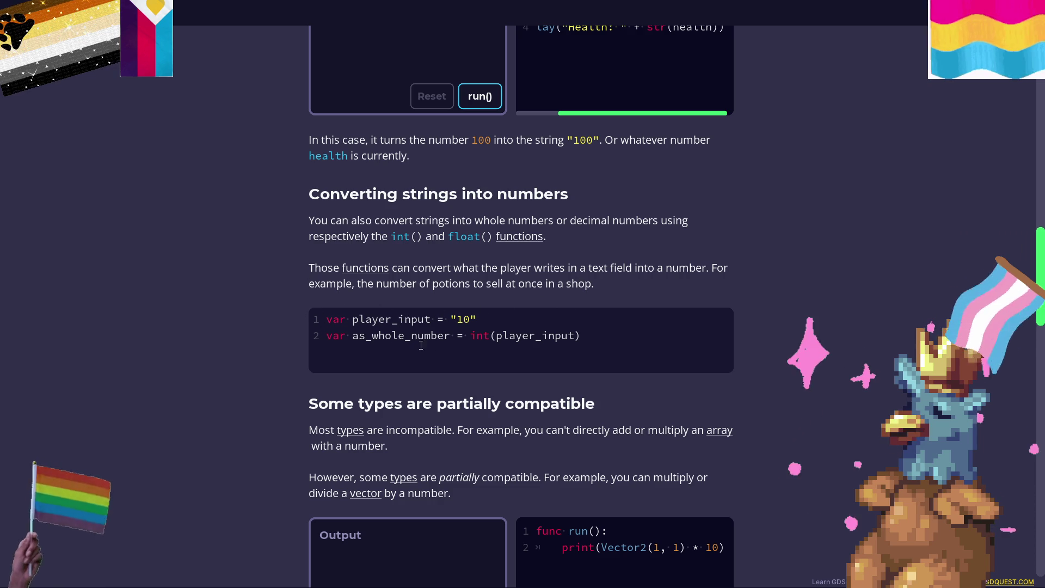
Run the Vector2(1, 1) * 10 example so its output shows (10, 10).
scroll(560, 343, down, 3)
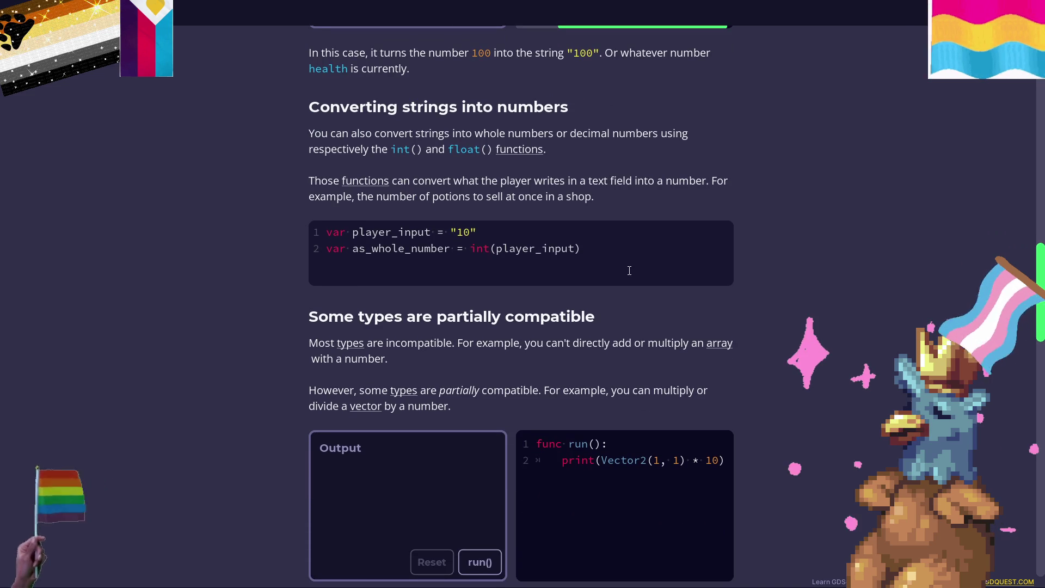
scroll(553, 221, down, 1)
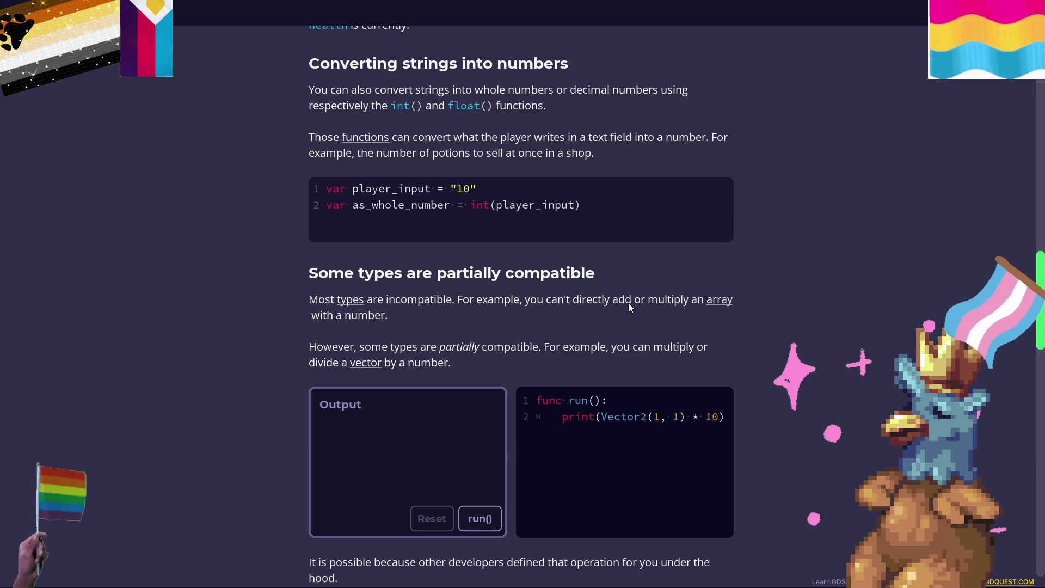
scroll(628, 303, down, 2)
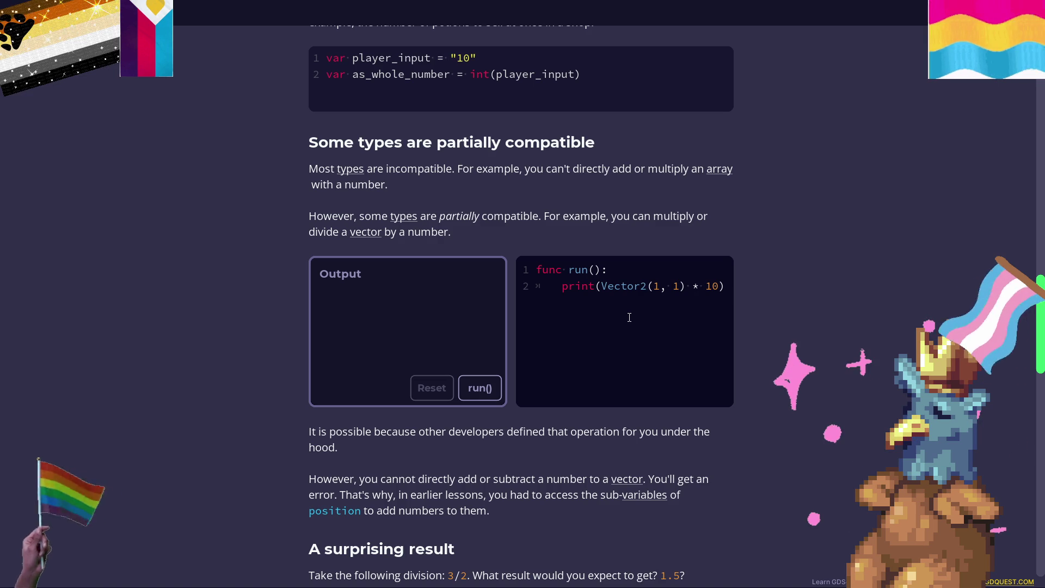
click(489, 390)
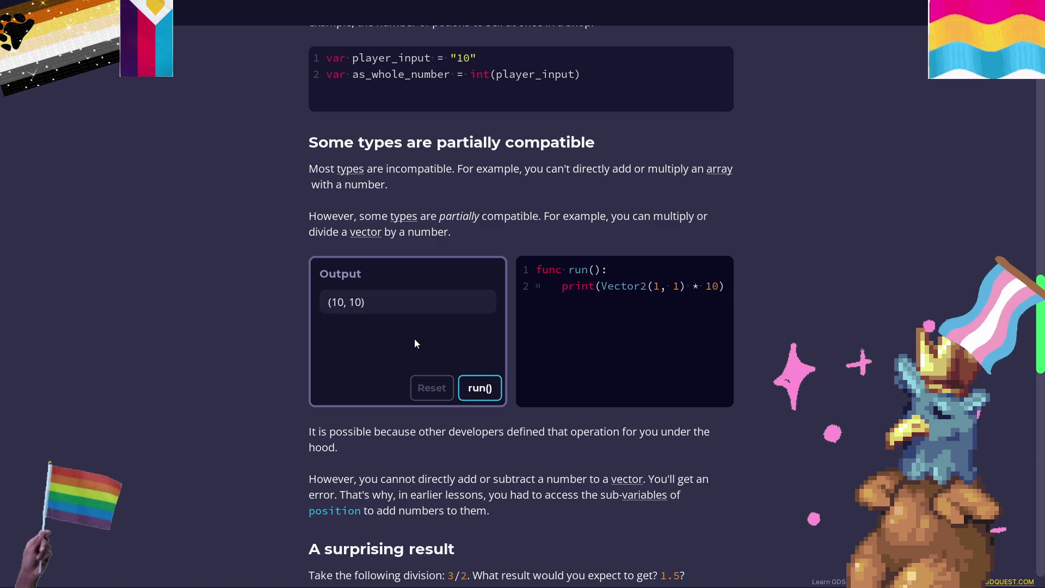
scroll(415, 336, down, 3)
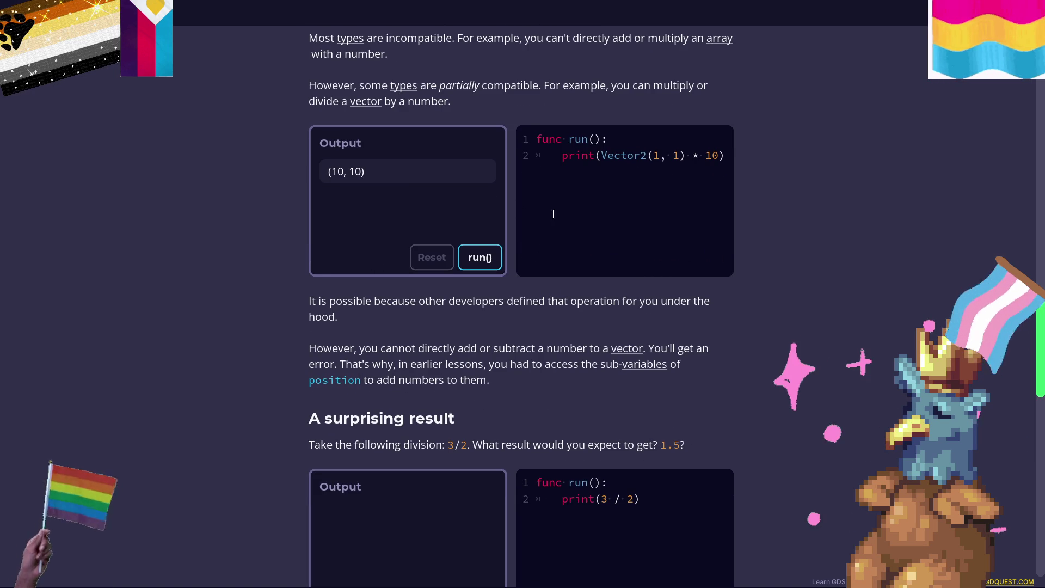
scroll(254, 251, down, 1)
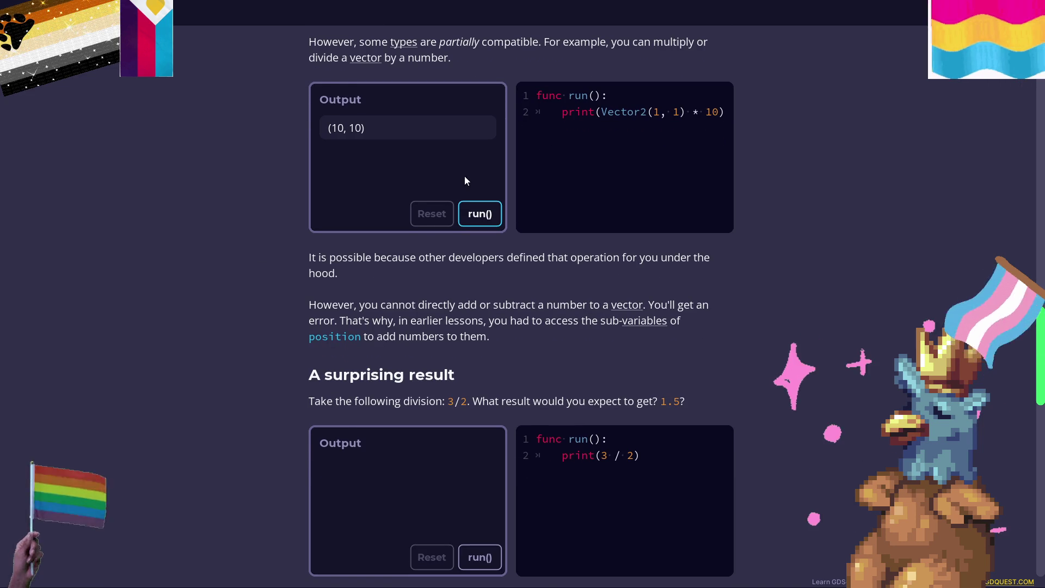
scroll(465, 175, down, 2)
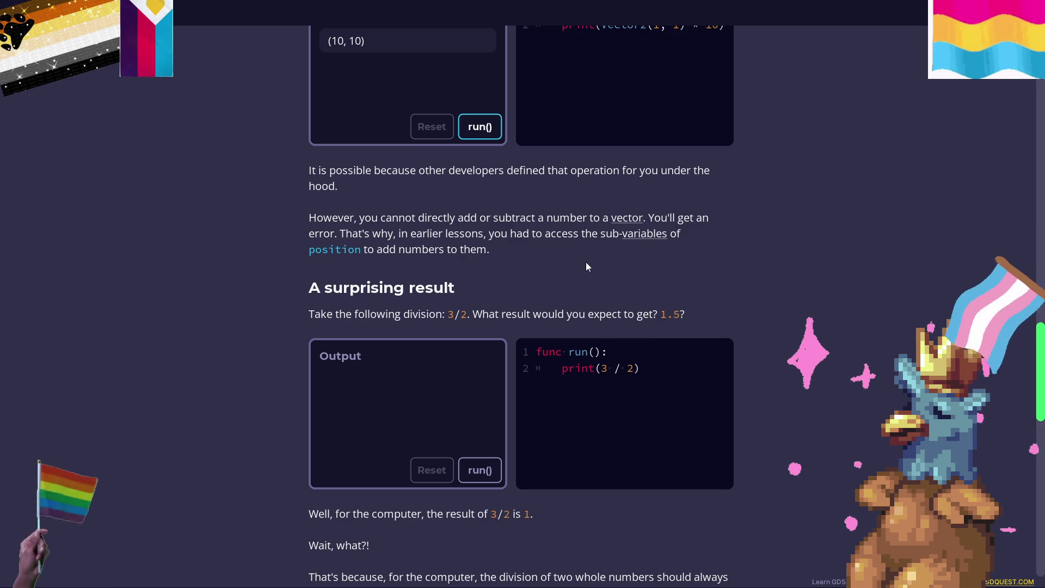
Run the 3 / 2 whole-number division example so it prints 1.
scroll(539, 248, down, 1)
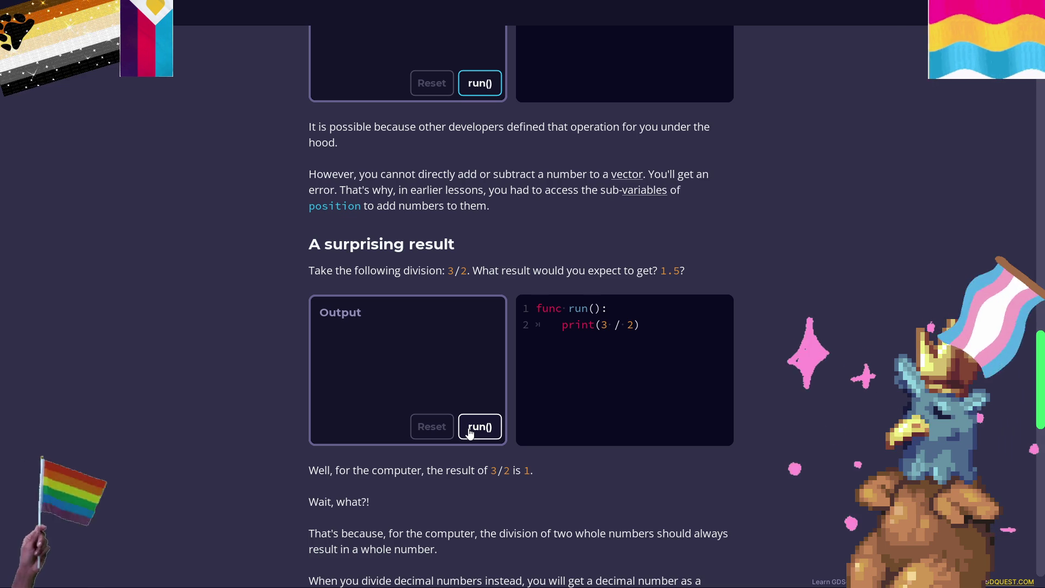
click(471, 433)
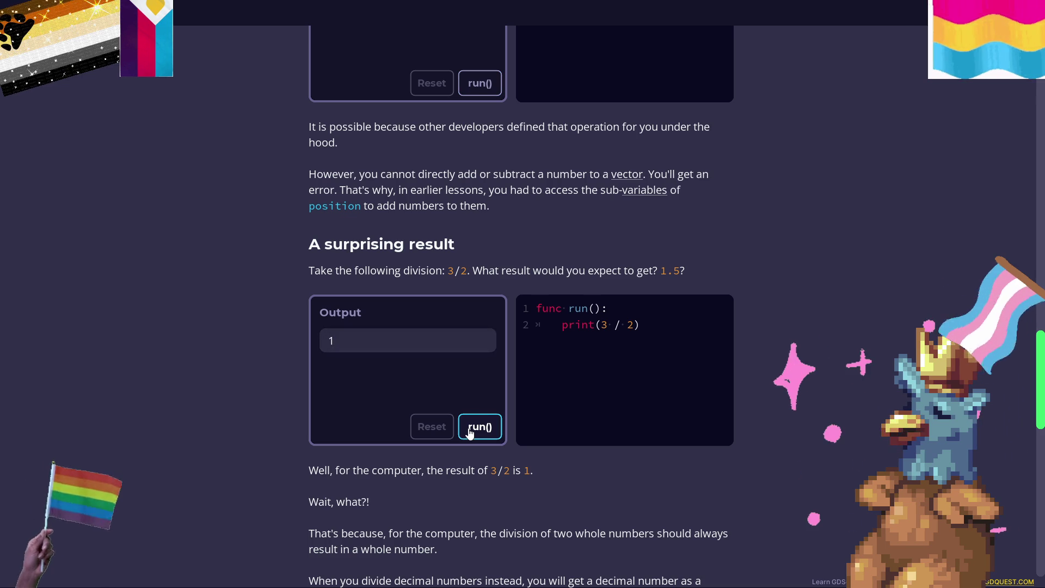
scroll(394, 272, down, 3)
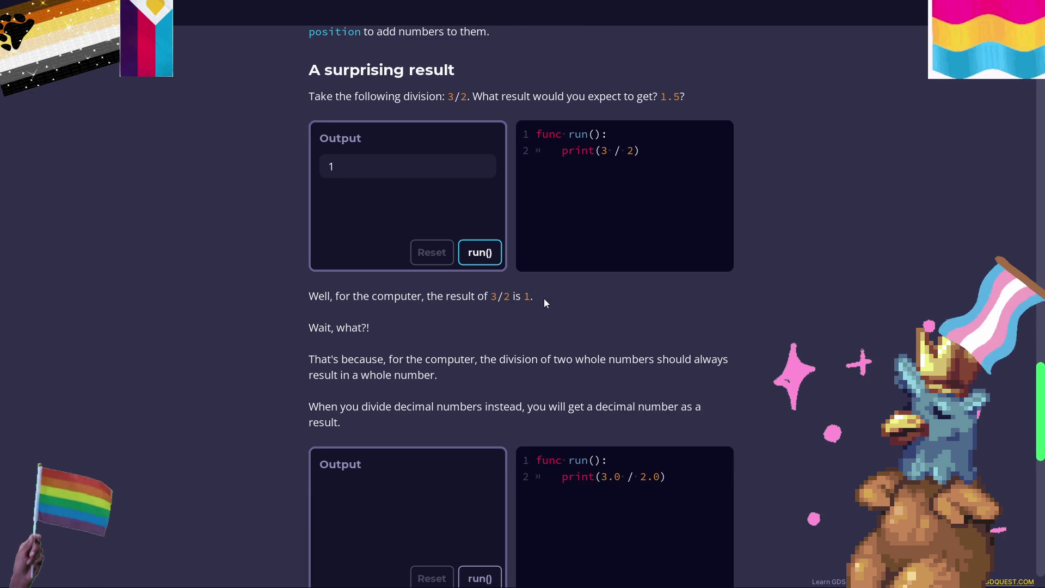
scroll(261, 359, down, 1)
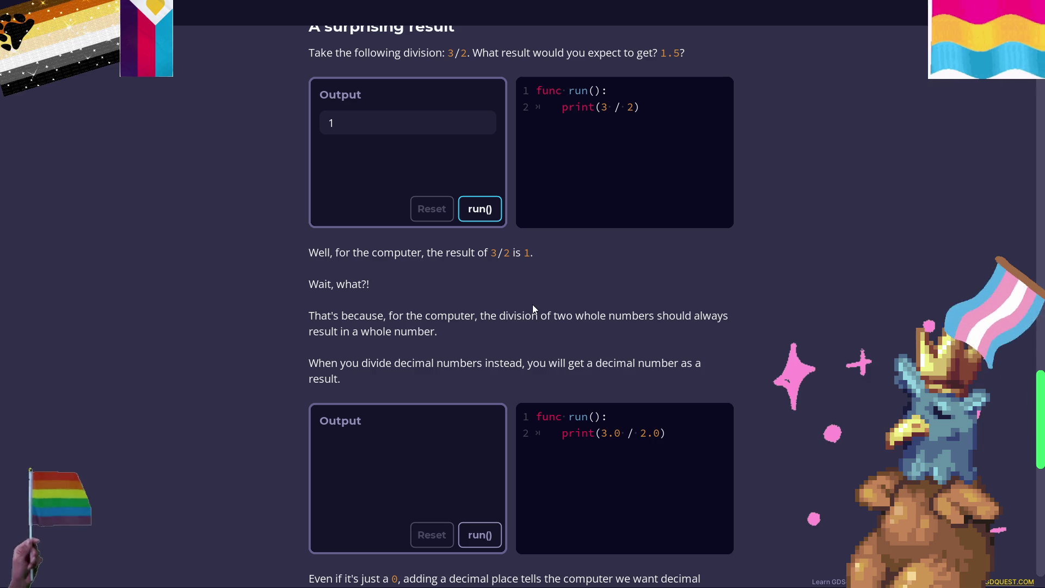
scroll(520, 302, down, 2)
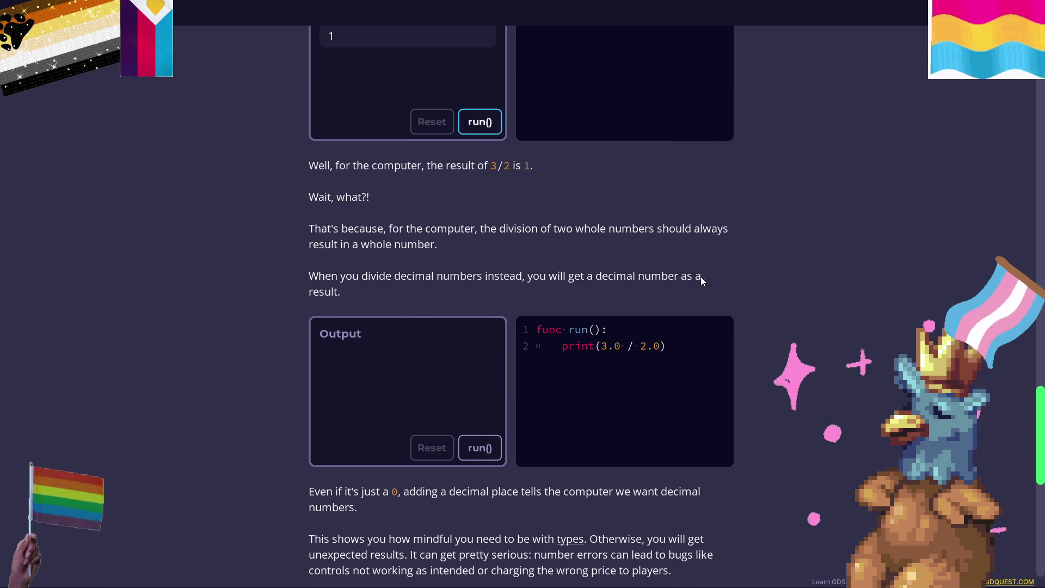
scroll(518, 272, down, 1)
Run the 3.0 / 2.0 decimal division example so it prints 1.5.
click(488, 411)
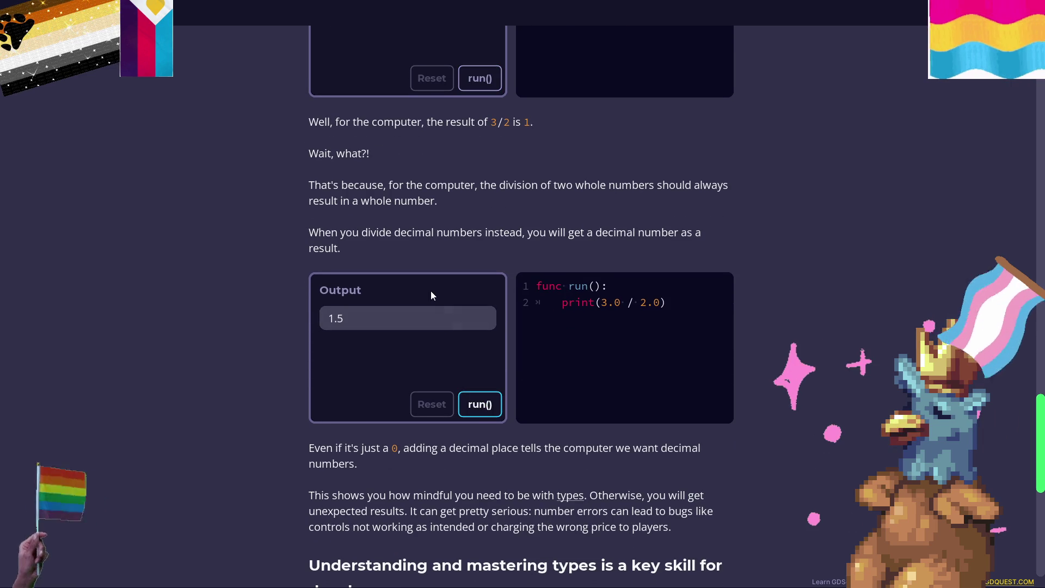
scroll(434, 277, down, 3)
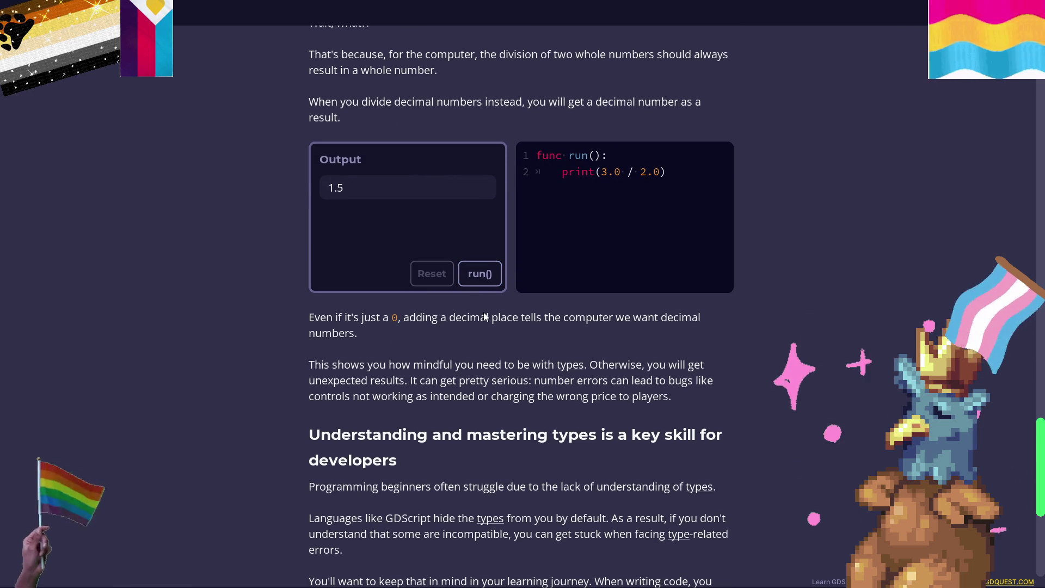
scroll(503, 198, down, 1)
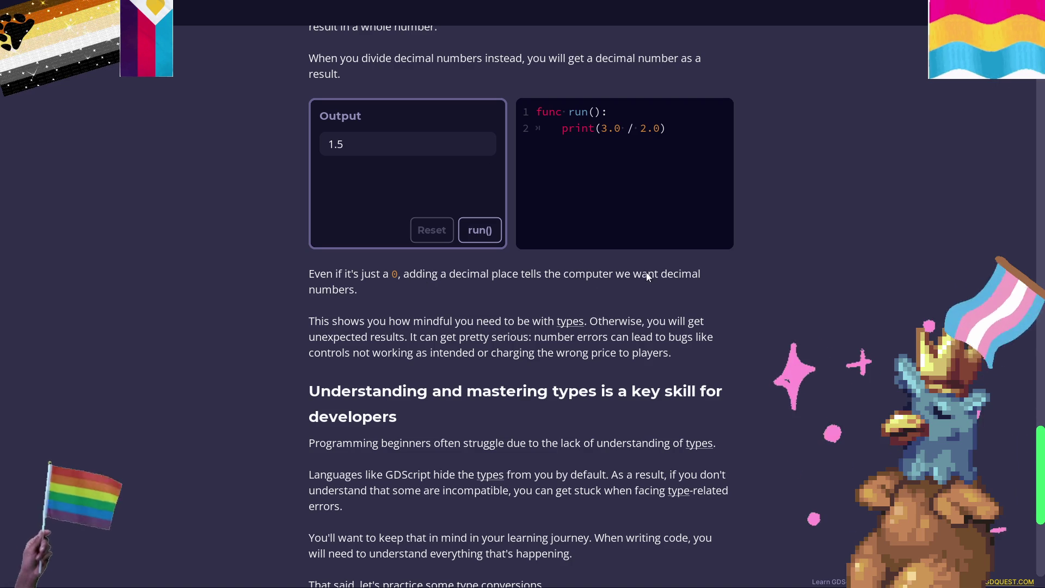
scroll(460, 301, down, 1)
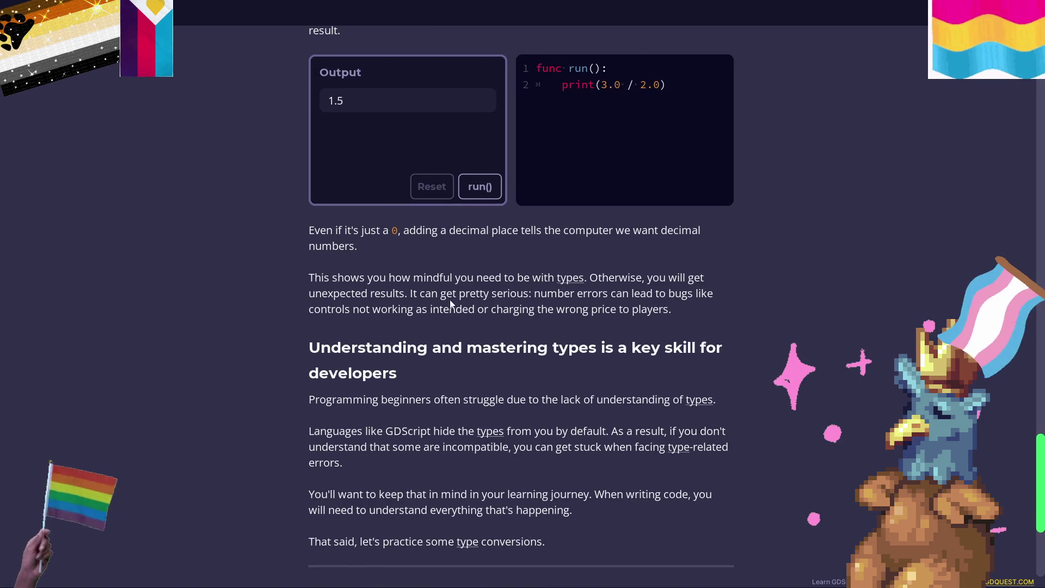
scroll(382, 277, down, 1)
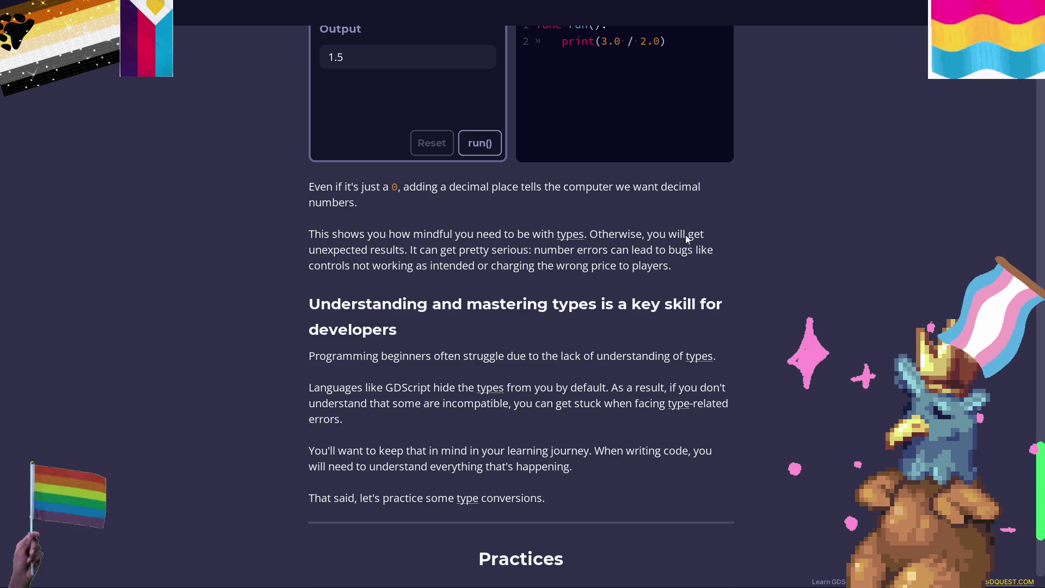
Open the 'Displaying the player's health and energy' practice from the Practices section.
scroll(498, 267, down, 1)
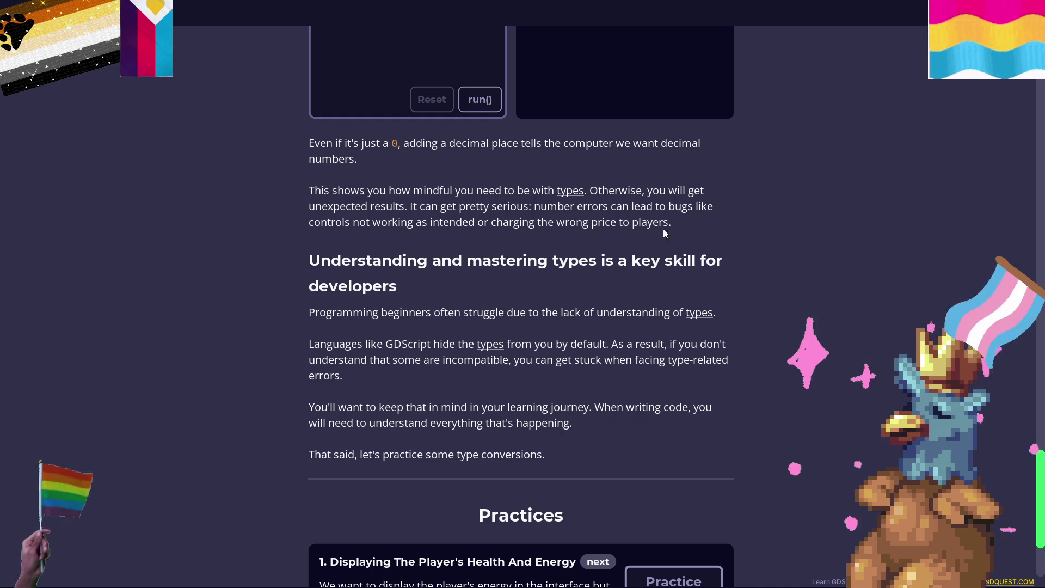
scroll(681, 231, down, 2)
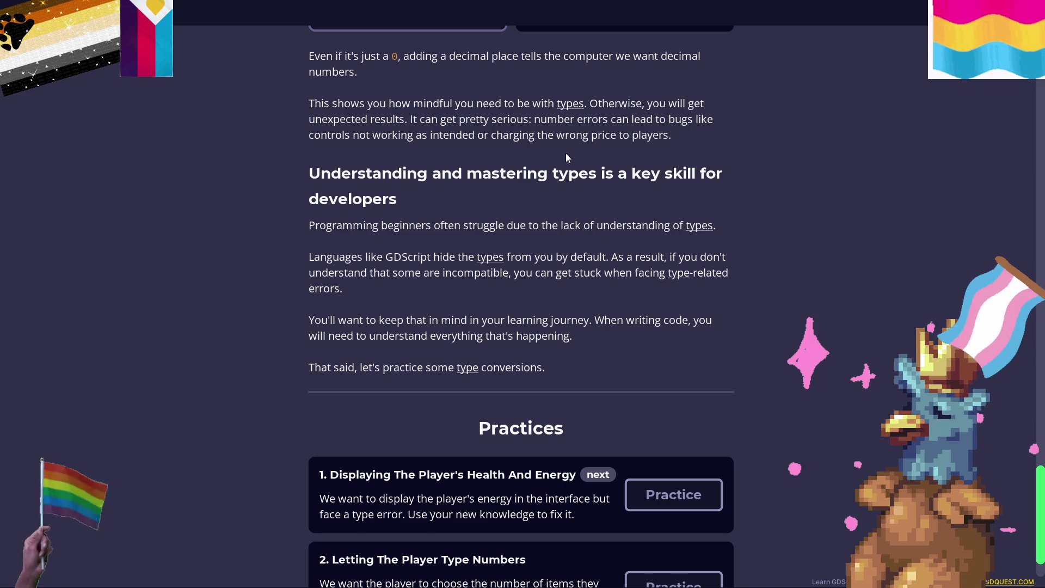
scroll(588, 162, down, 1)
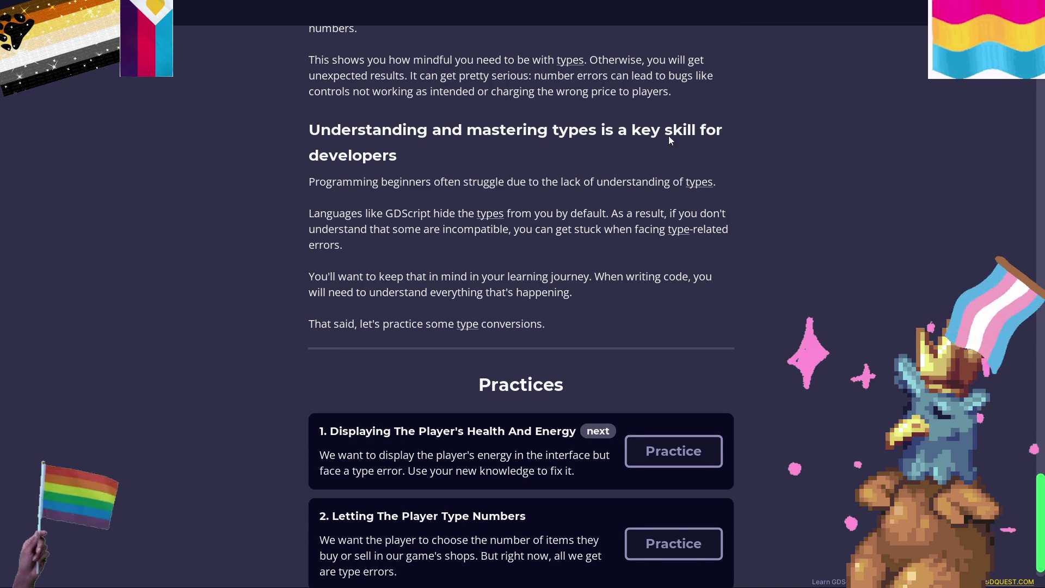
scroll(553, 136, down, 1)
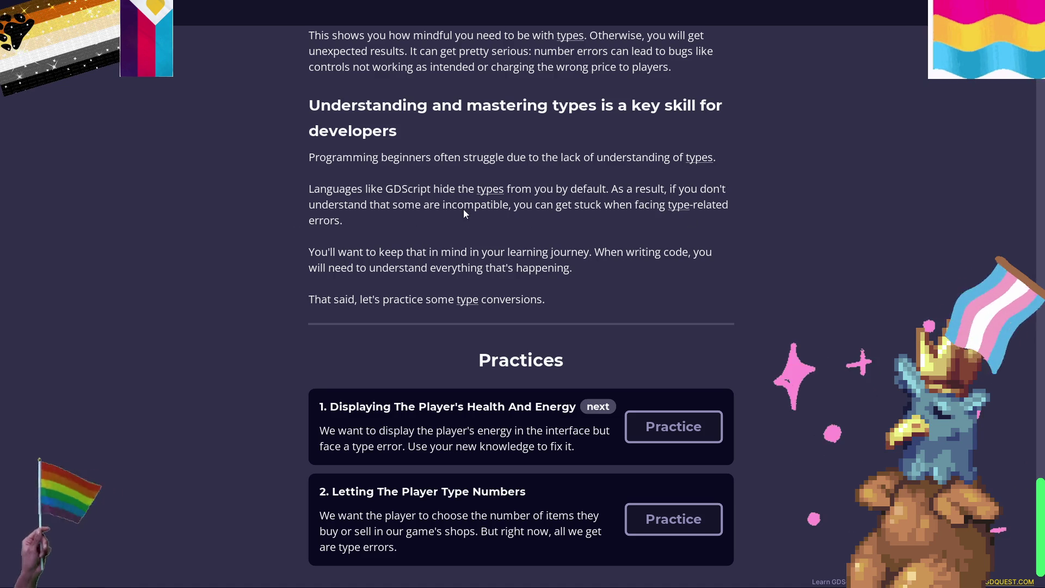
click(673, 426)
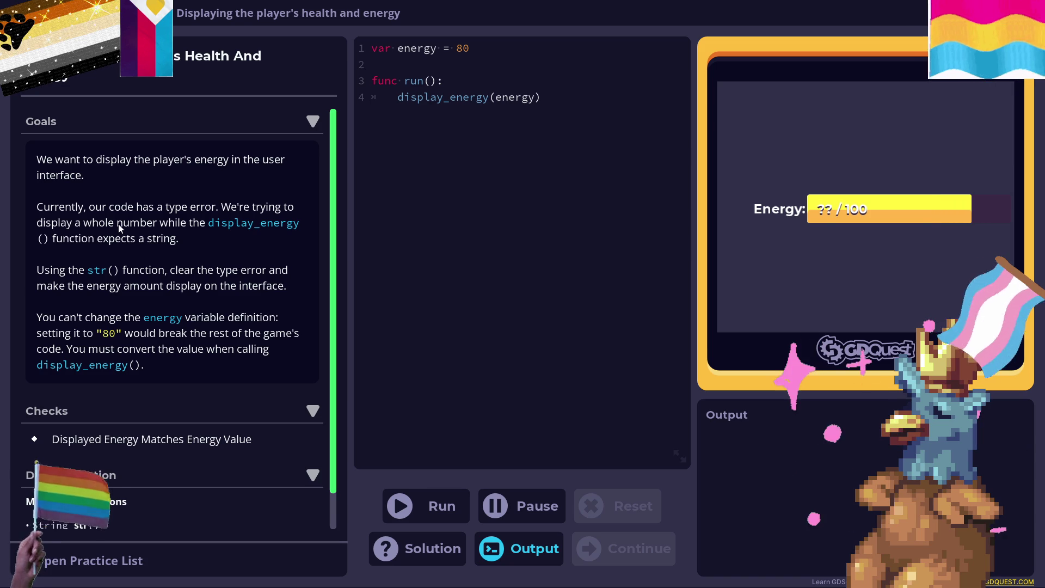
Change line 4 to display_energy(str(energy)), removing the leftover duplicate energy text.
click(504, 52)
double_click(417, 47)
click(468, 48)
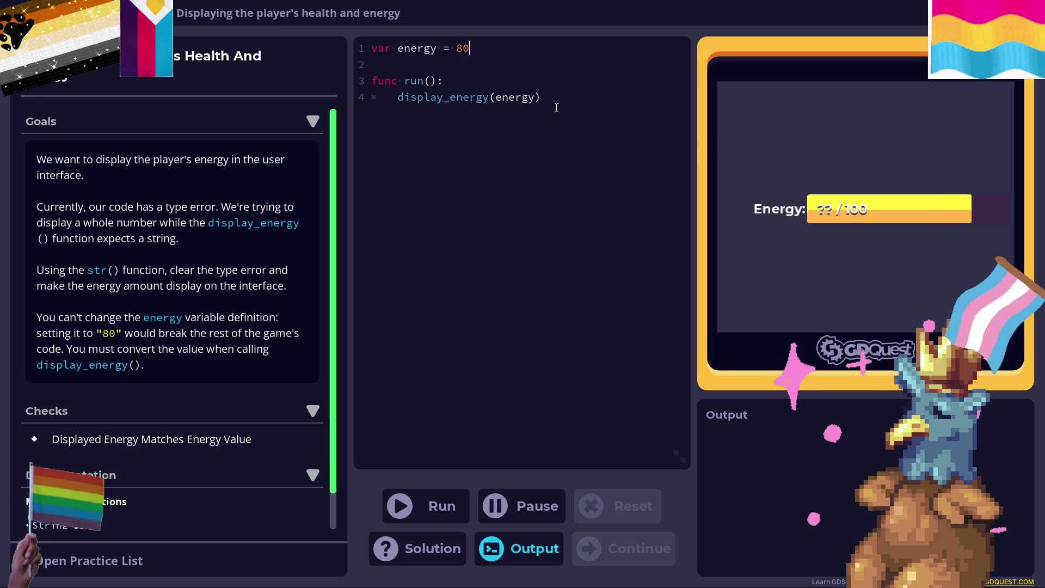
click(496, 99)
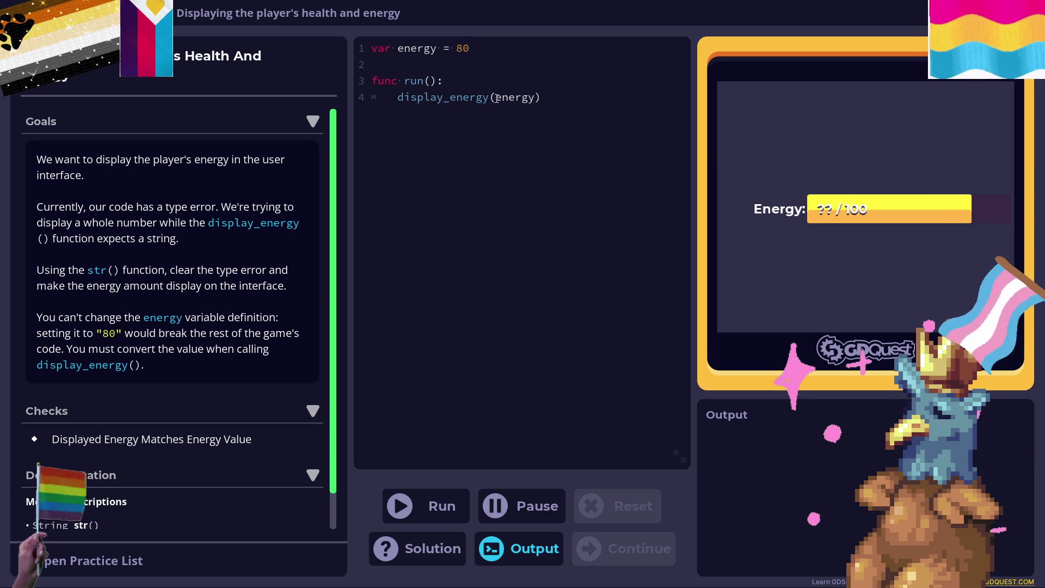
text(str()
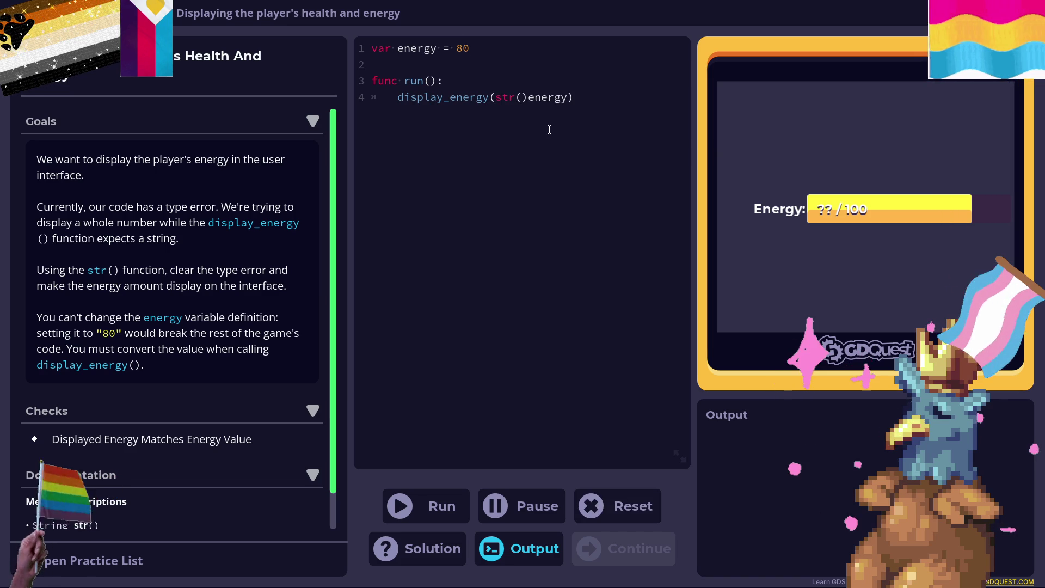
text(energy))
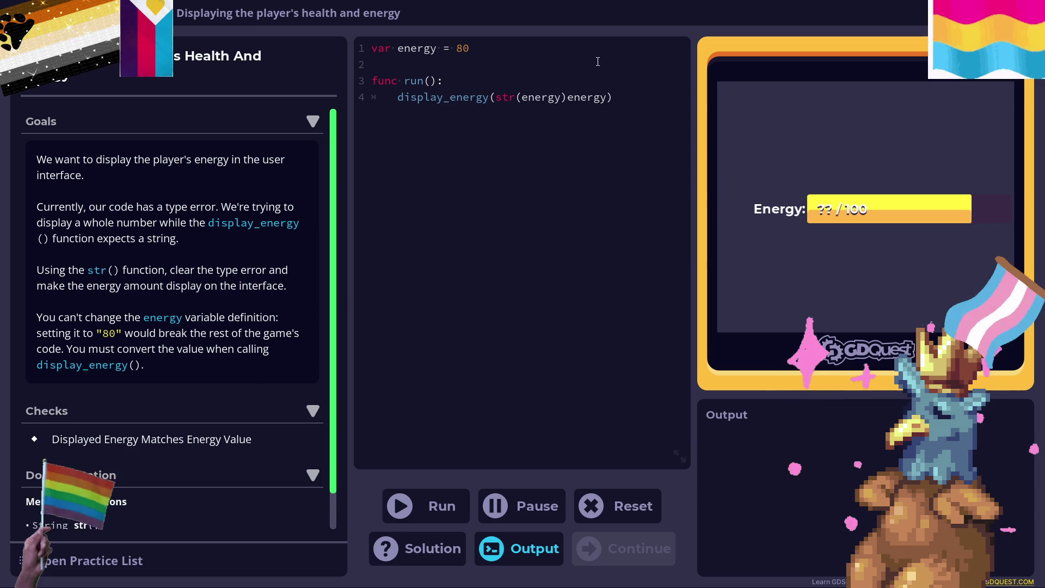
double_click(595, 98)
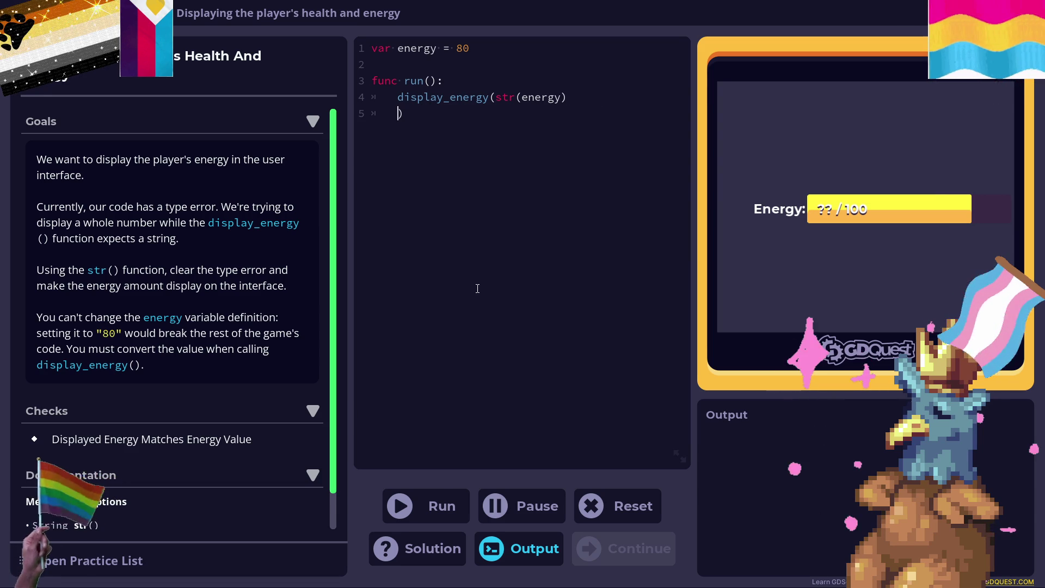
key(BackSpace)
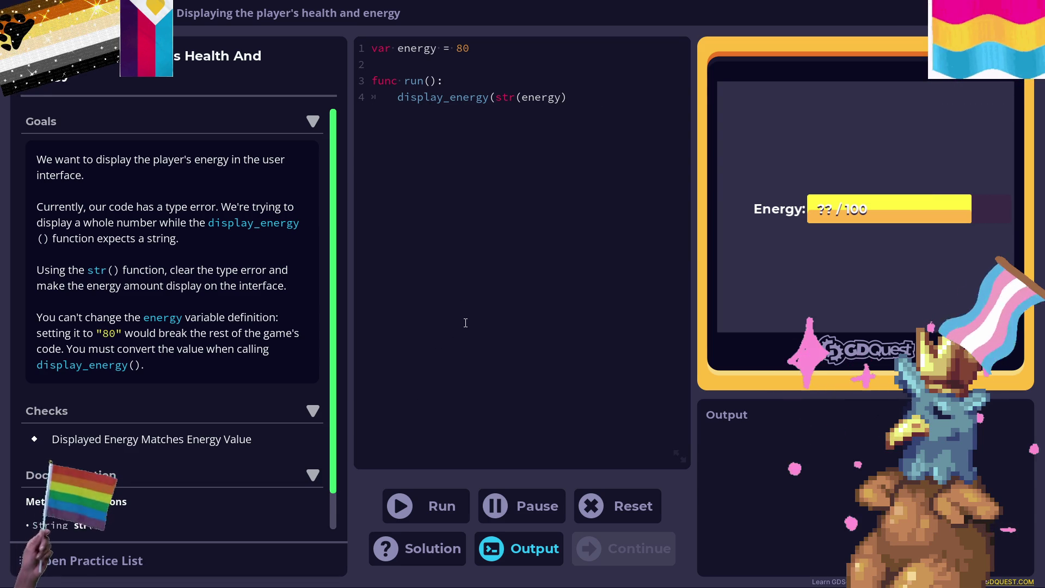
text())
Run the fix so the bar shows 80 / 100, then move to the next practice.
key(ctrl+Return)
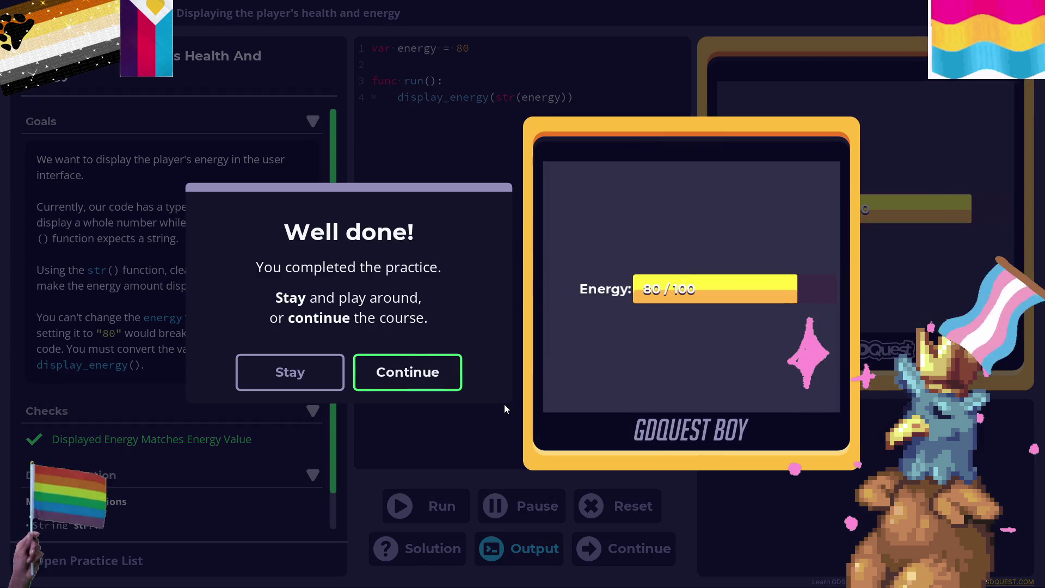
click(279, 371)
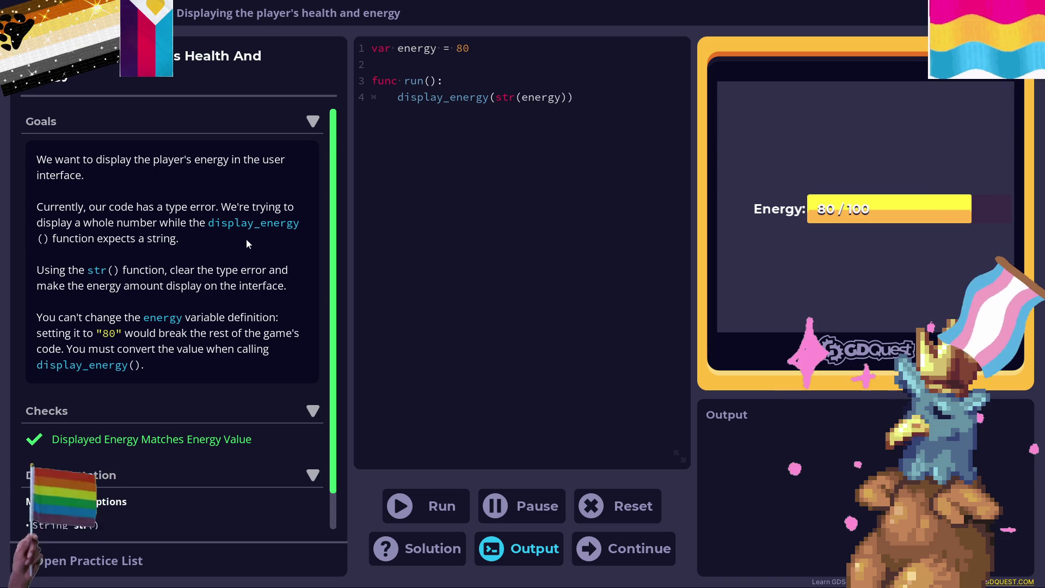
scroll(151, 240, down, 1)
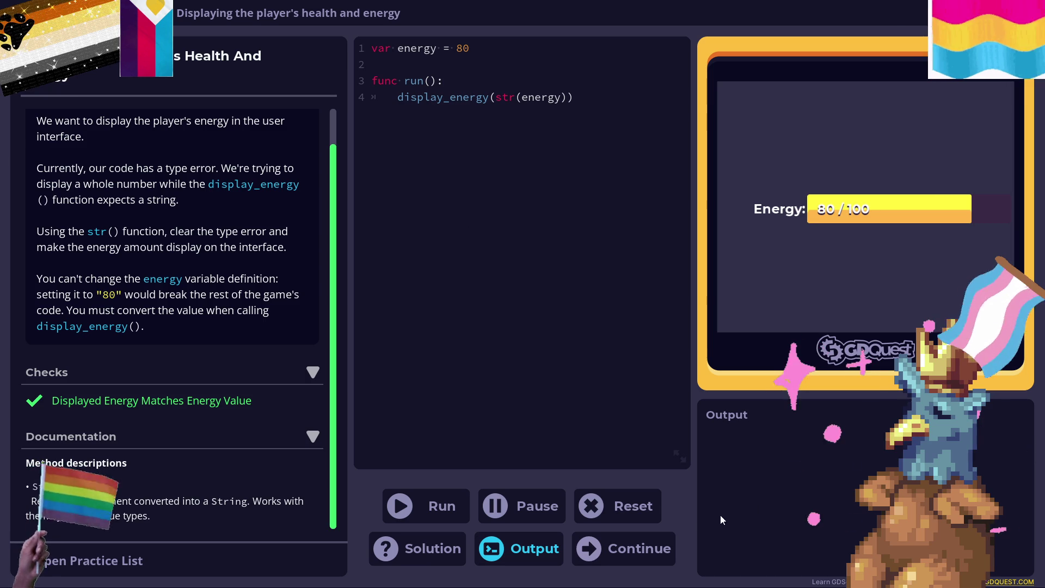
click(642, 550)
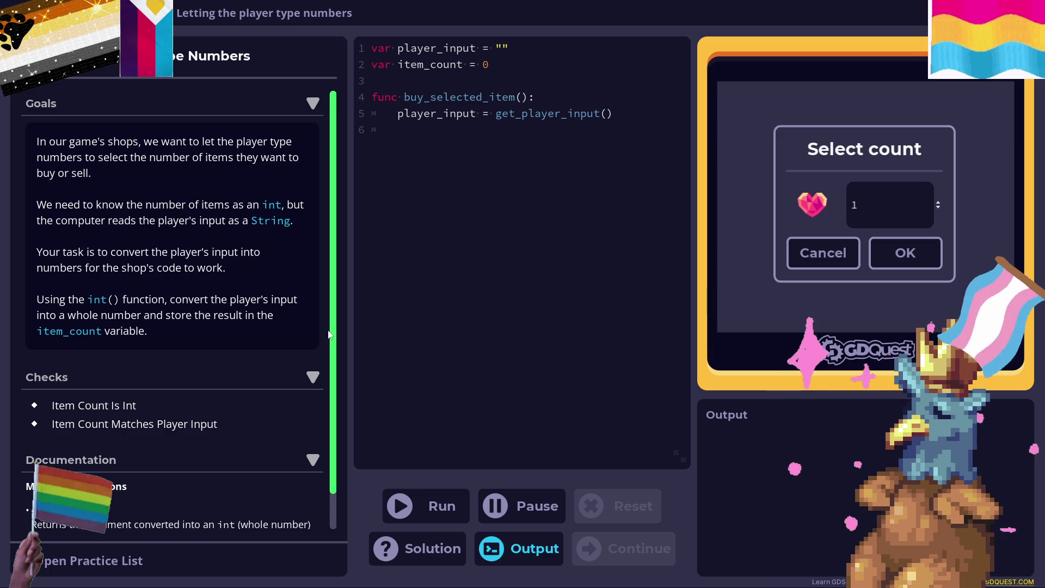
Scroll through the instructions of the 'Letting the player type numbers' practice.
scroll(100, 354, down, 2)
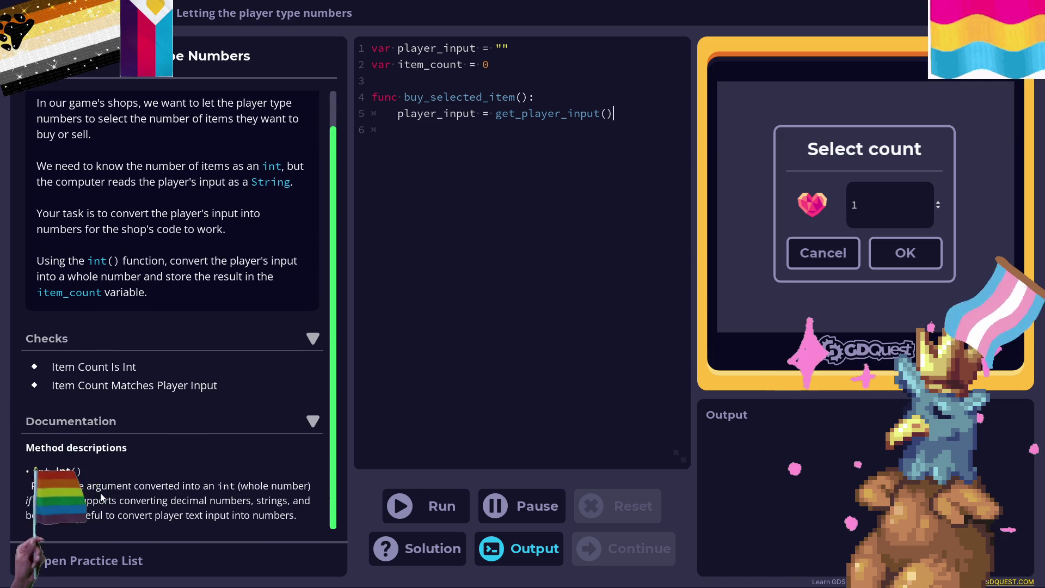
scroll(101, 491, up, 2)
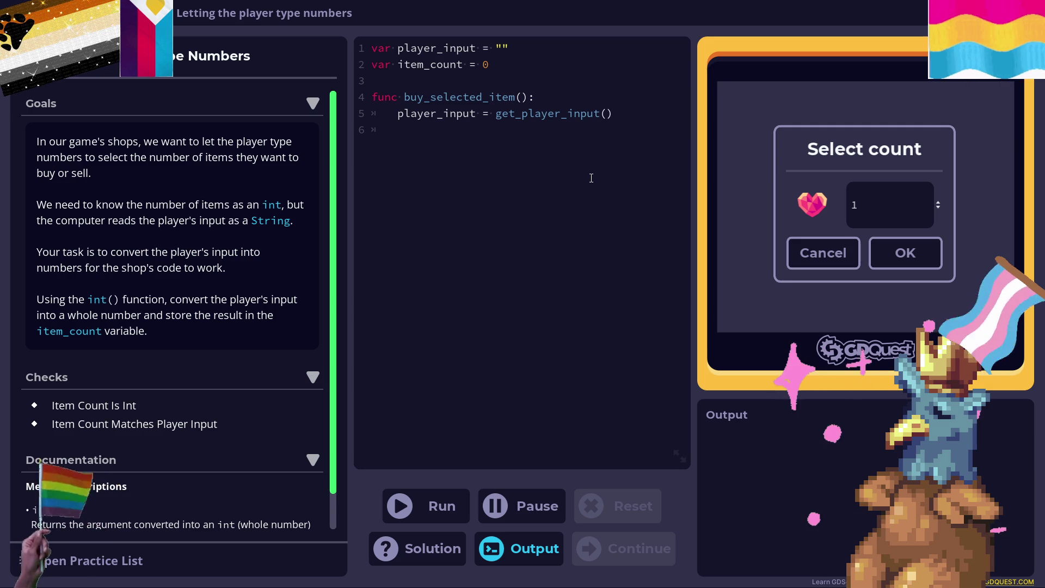
Add item_count = int(player_input) on line 6 and run it so both checks pass.
key(Return)
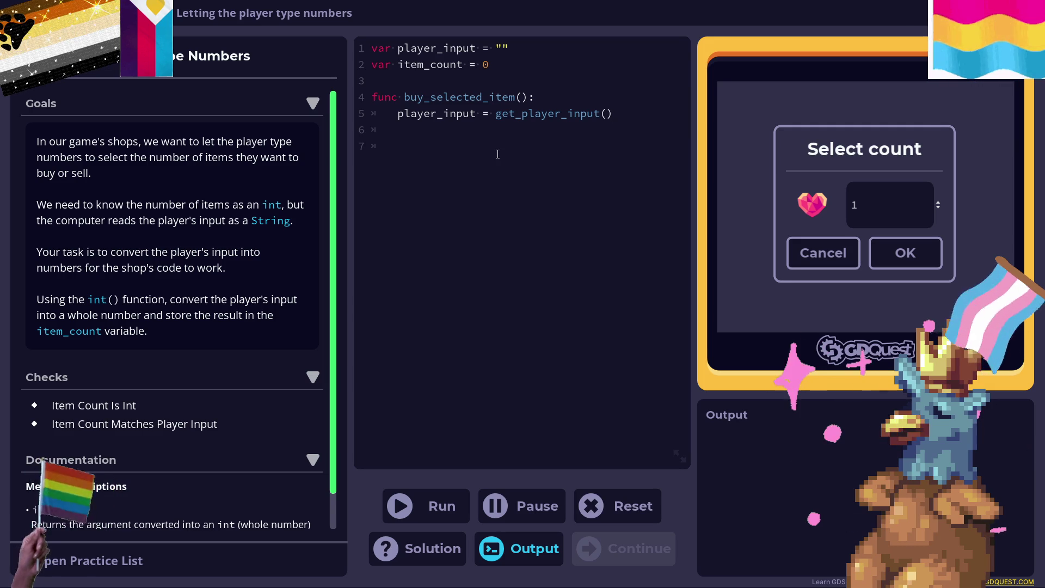
text(item_)
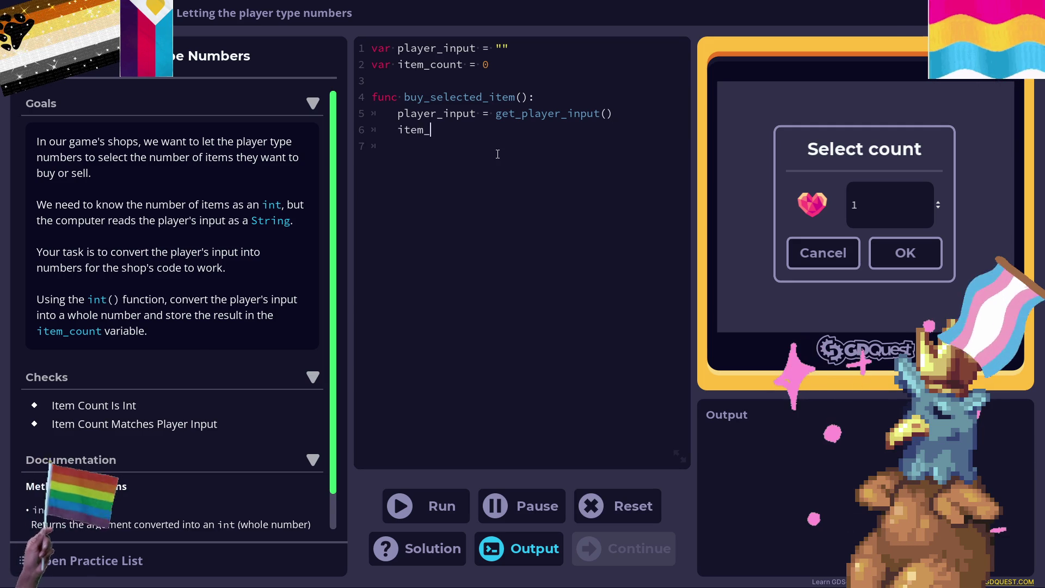
text(count = i)
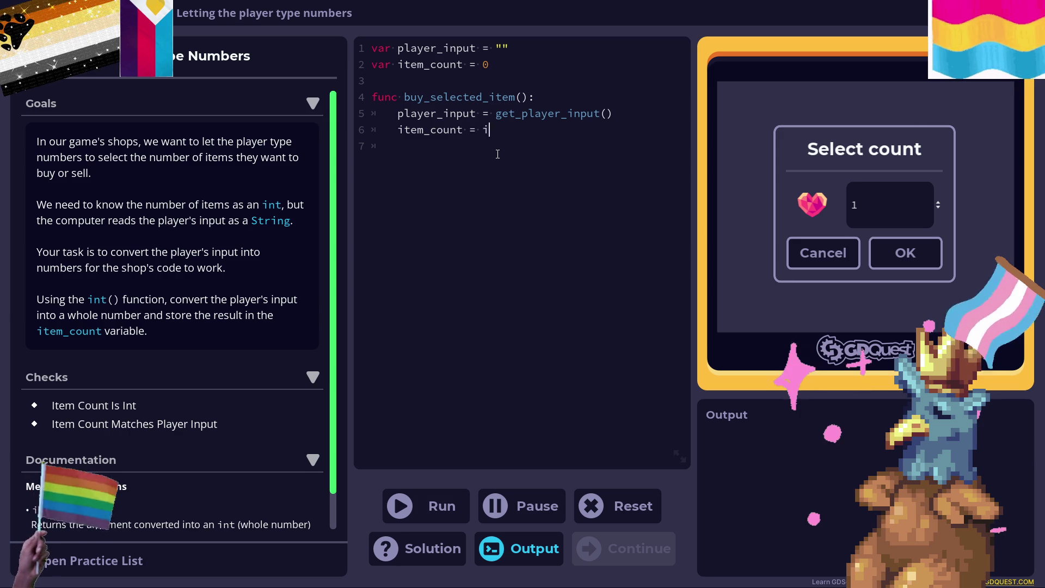
text(nto )
text((player_inpou)
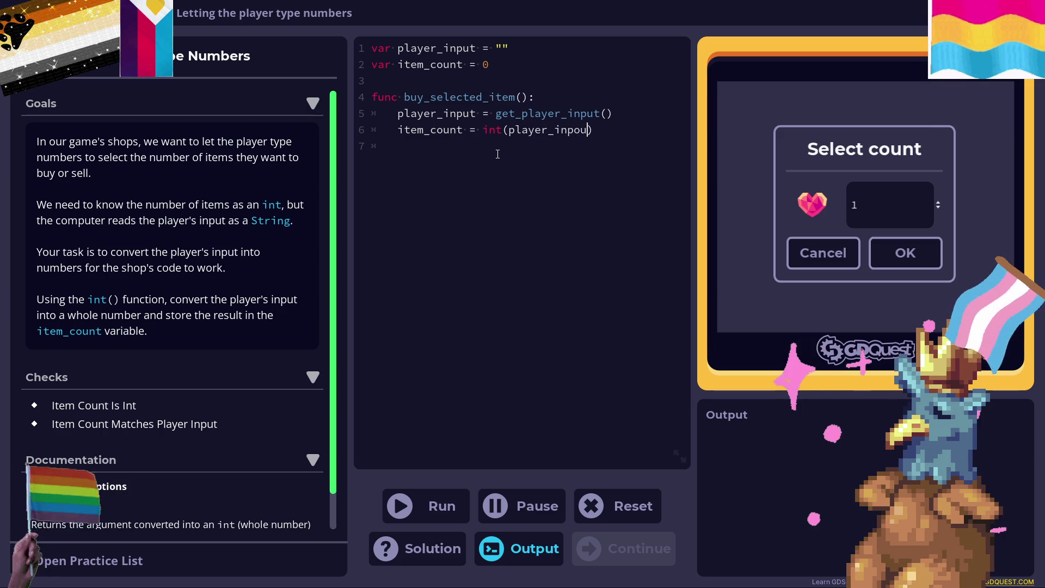
key(BackSpace)
key(BackSpace)
text(t)
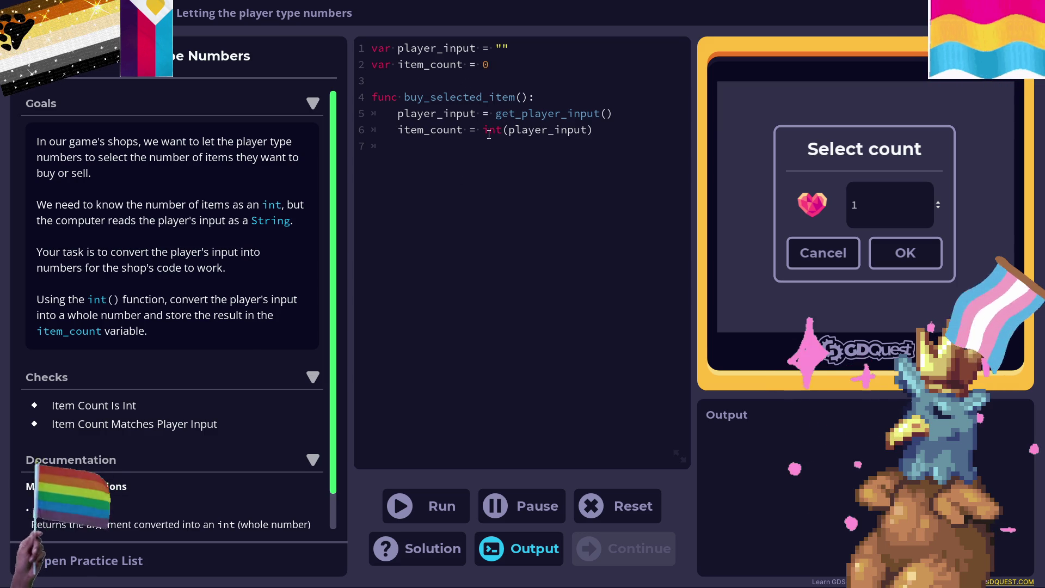
click(451, 97)
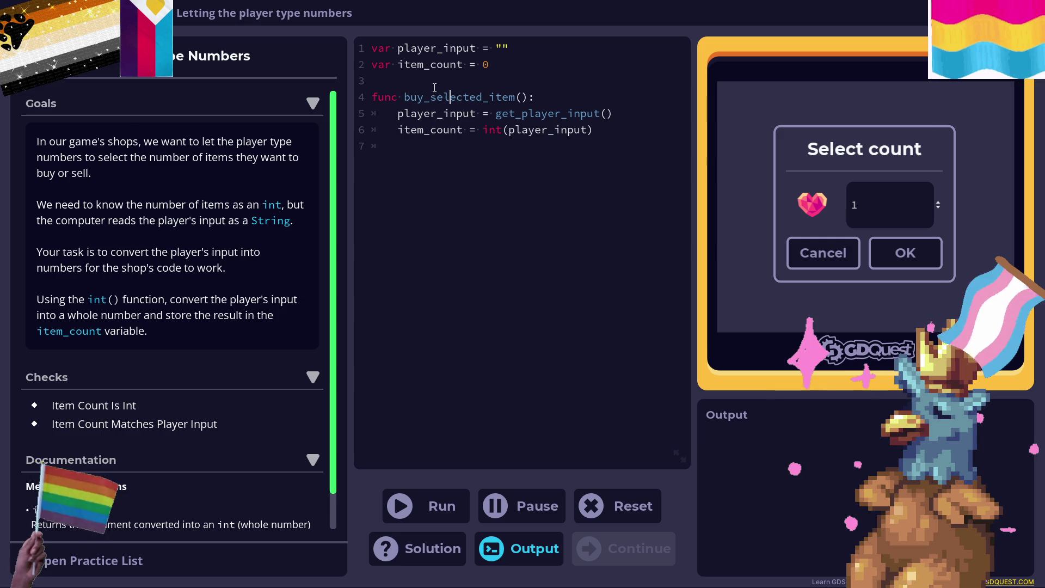
click(443, 505)
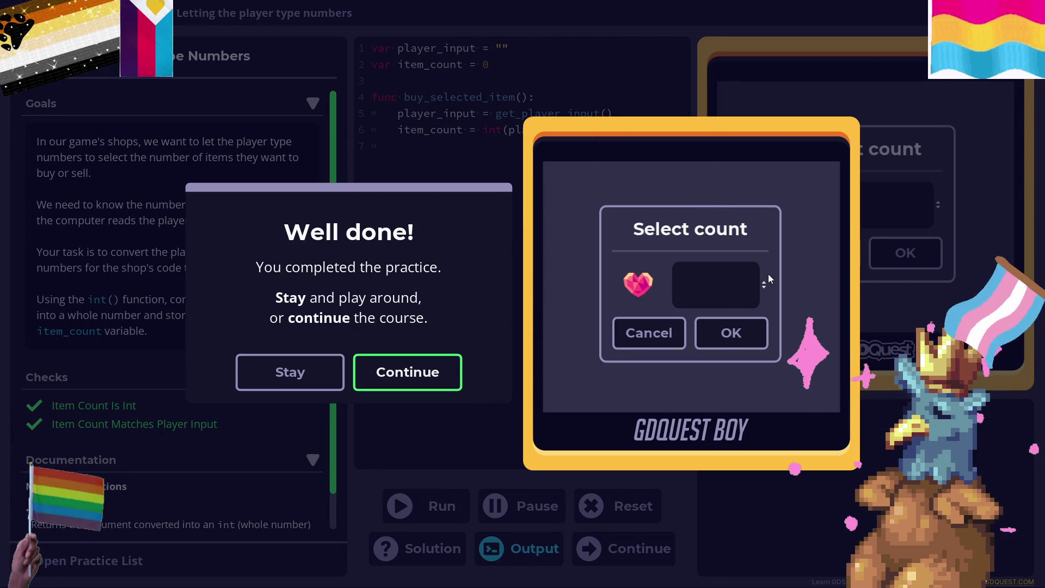
Continue past Well done and Lesson complete, then reopen the type hints lesson via the Course Index.
click(433, 374)
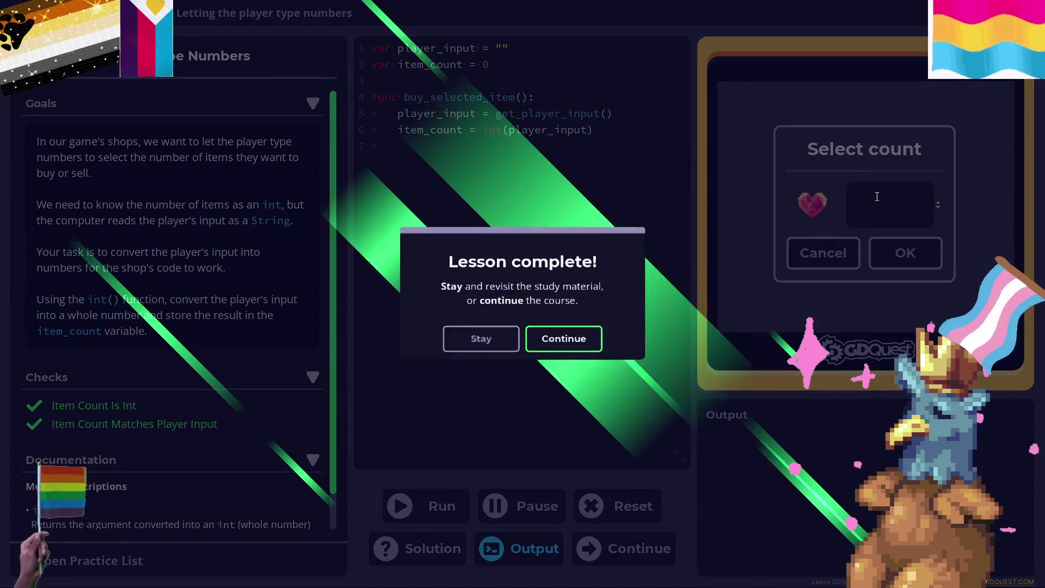
click(582, 358)
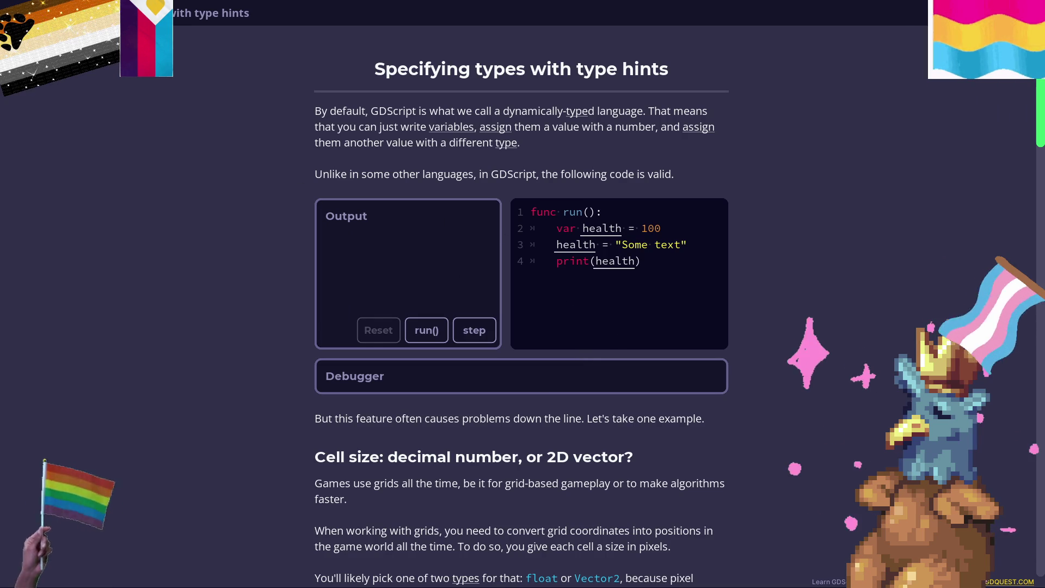
click(81, 12)
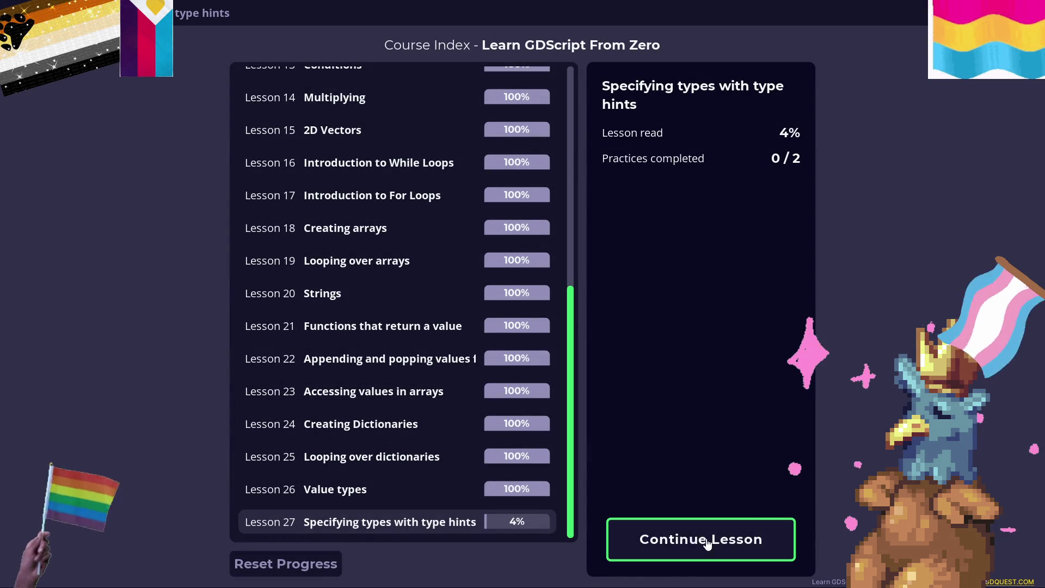
click(701, 539)
scroll(359, 190, up, 1)
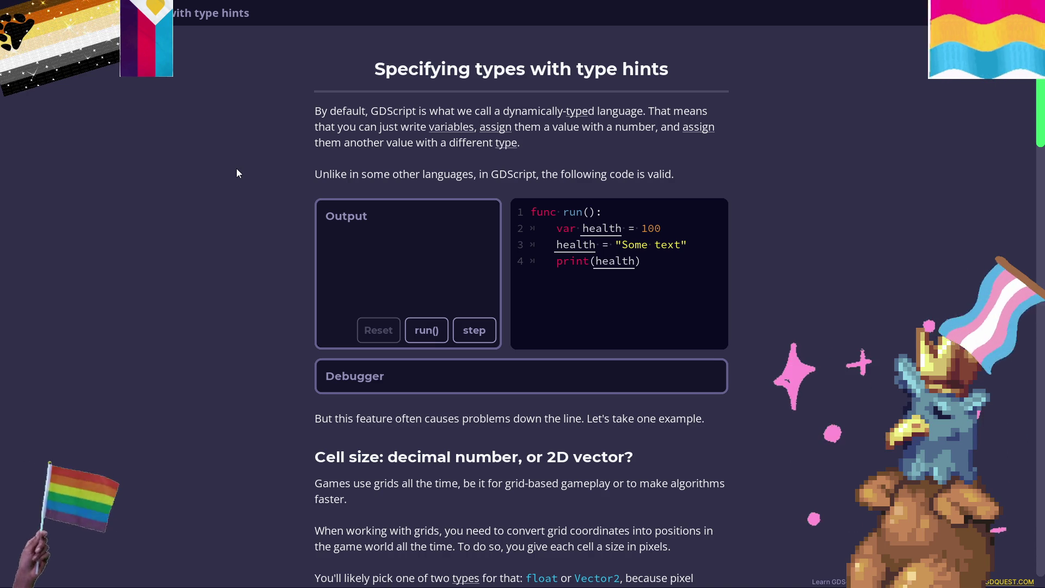
mouse_move(585, 244)
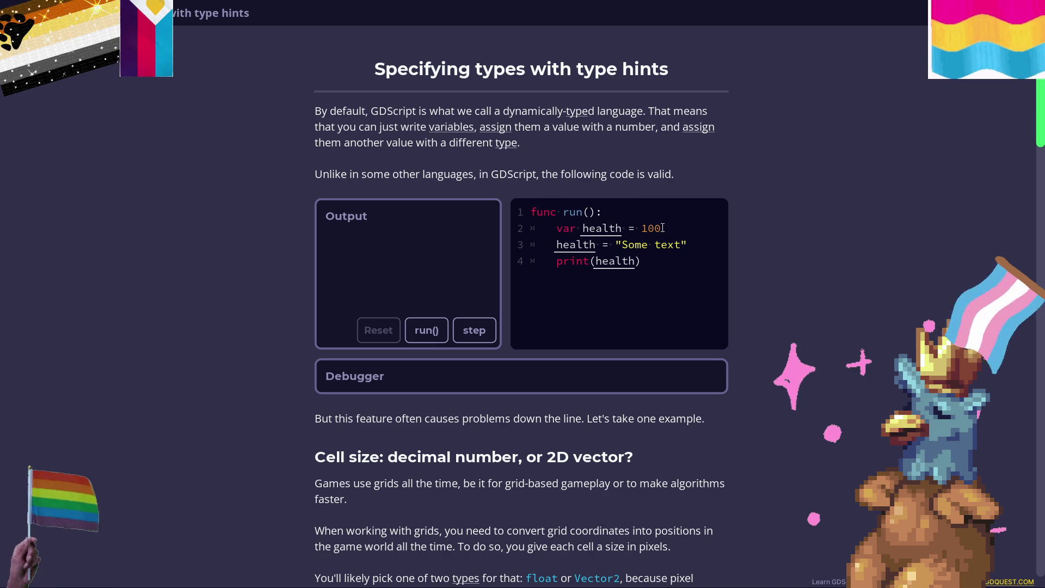
mouse_move(616, 230)
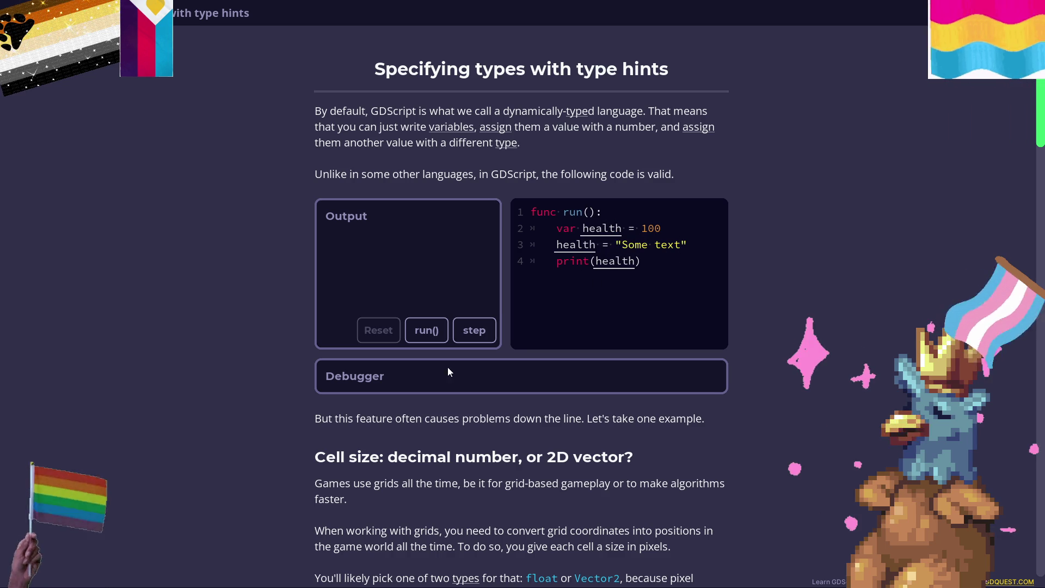
Run the first health example so it prints Some text, then read down to the Cell size section.
click(440, 336)
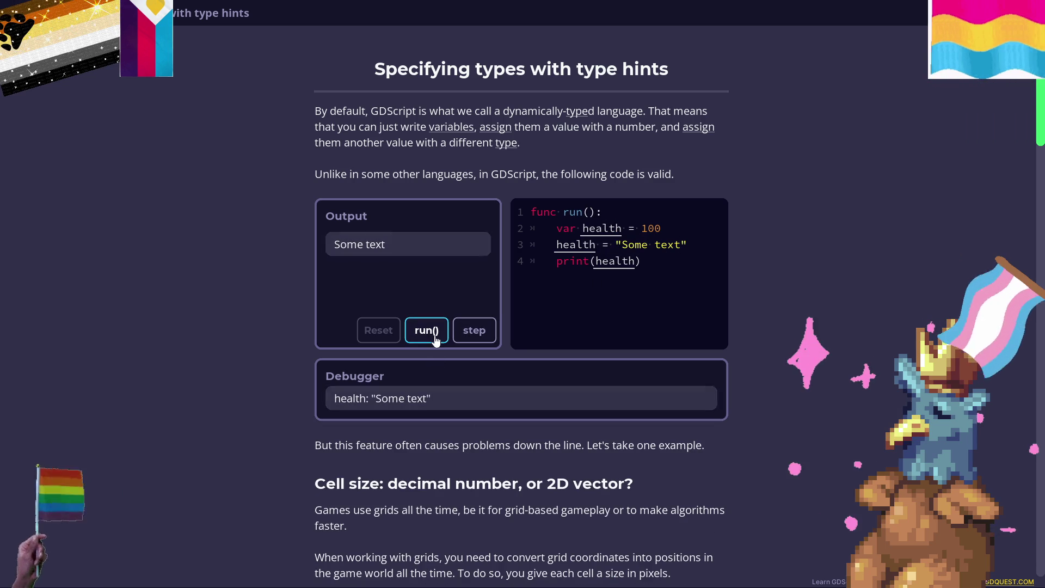
scroll(471, 315, down, 3)
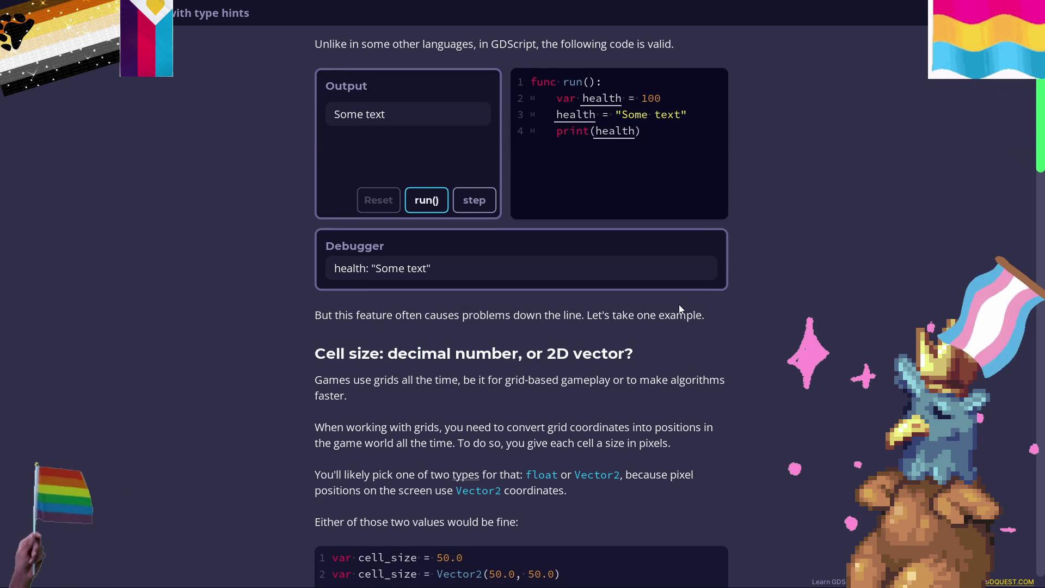
scroll(679, 305, down, 3)
scroll(370, 140, down, 1)
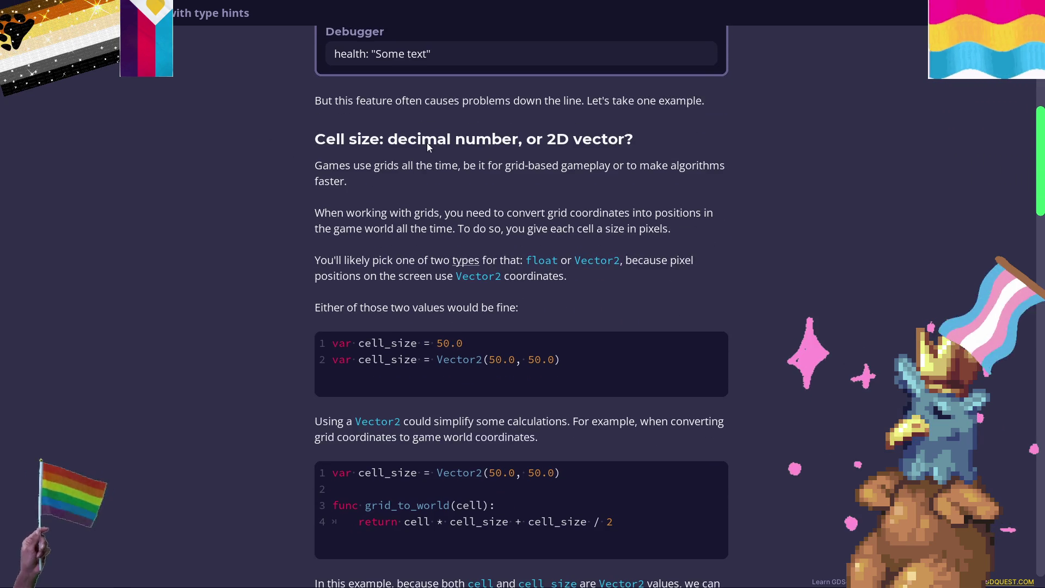
scroll(657, 137, down, 1)
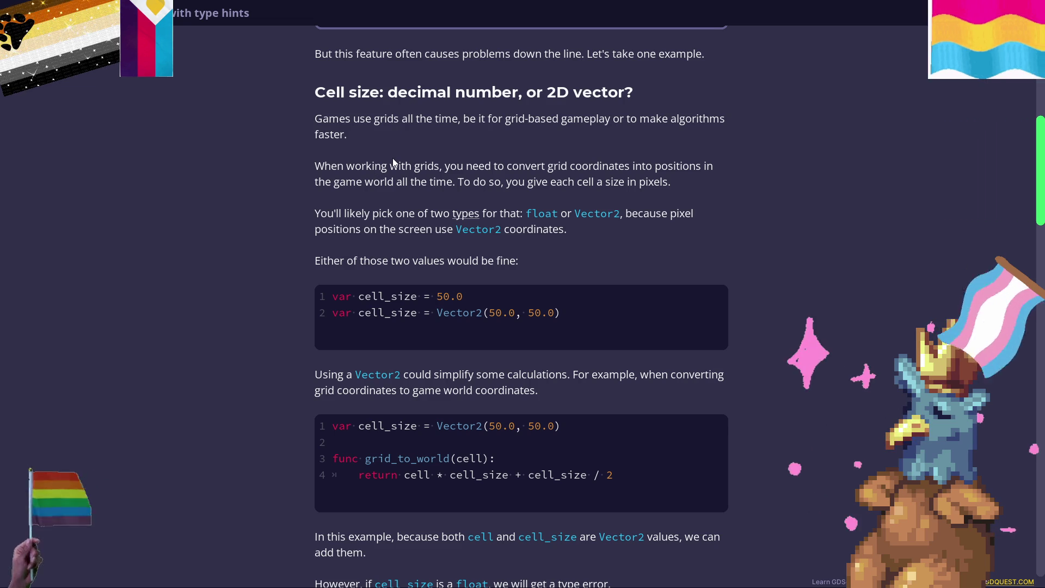
scroll(393, 162, down, 1)
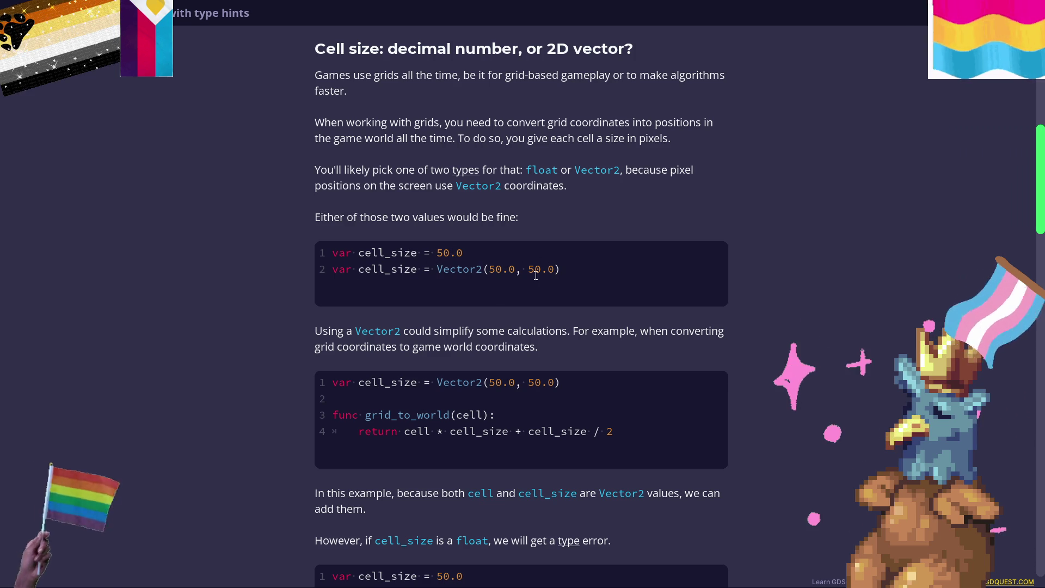
scroll(486, 225, down, 1)
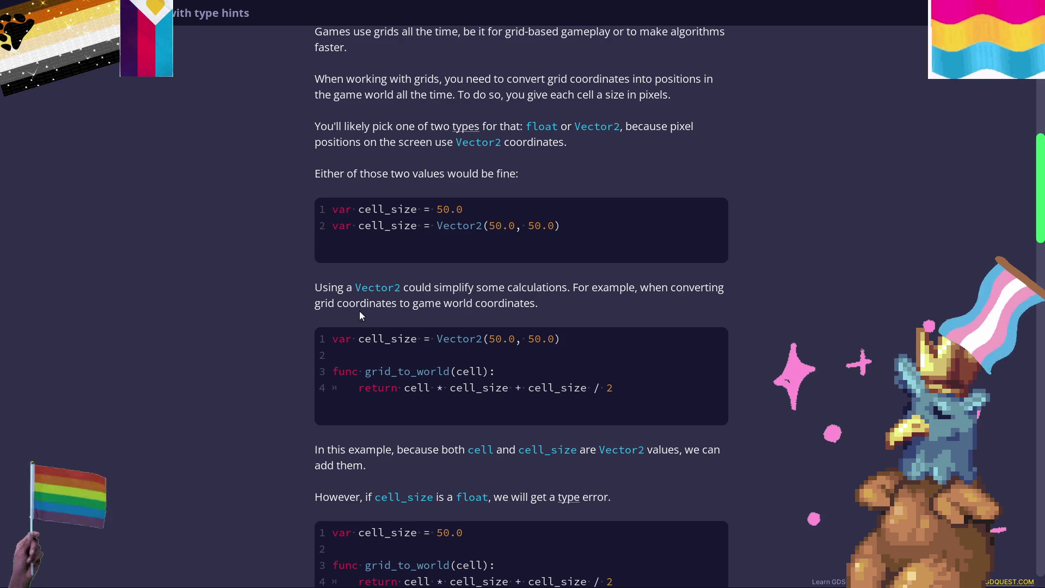
scroll(573, 279, down, 1)
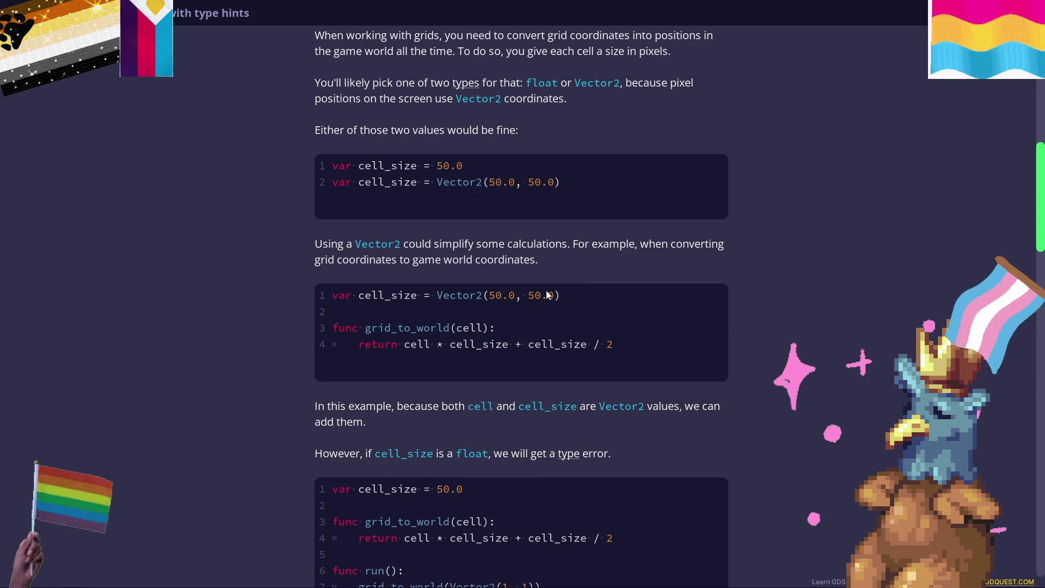
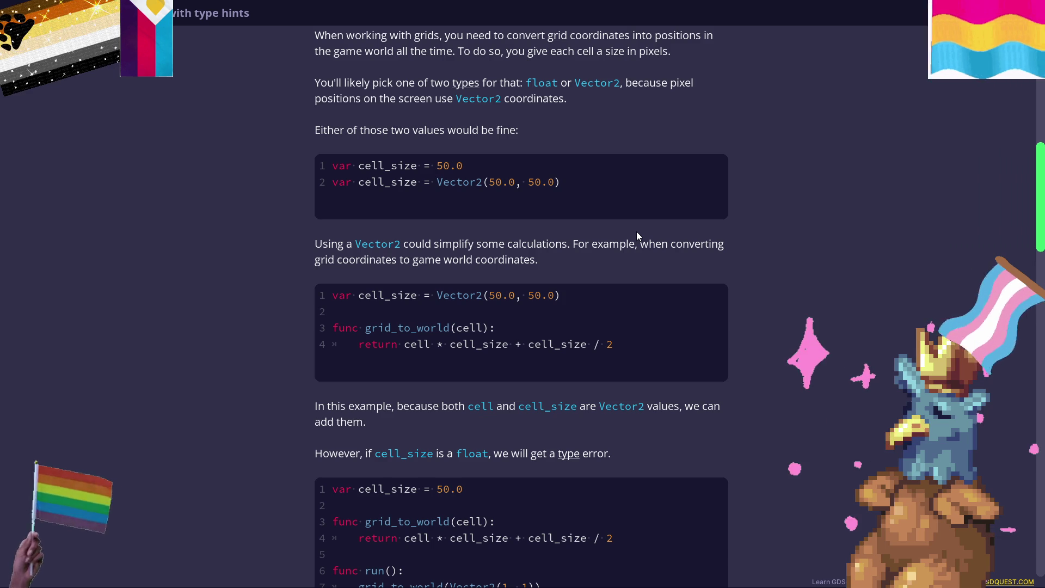
Scroll the type-hints lesson down to the float cell_size error and the 'Using type hints' heading.
scroll(473, 212, down, 2)
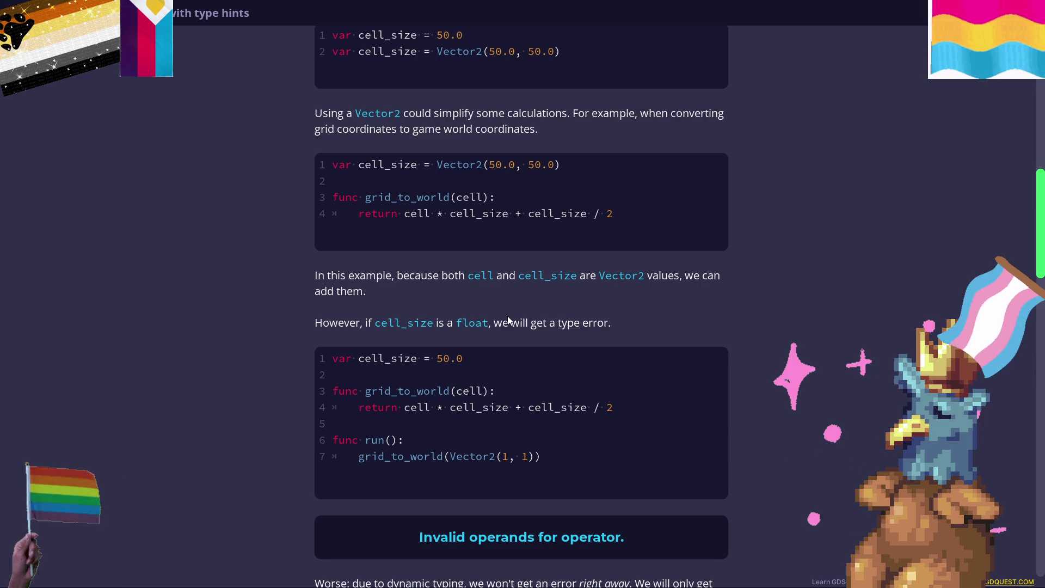
scroll(504, 384, down, 2)
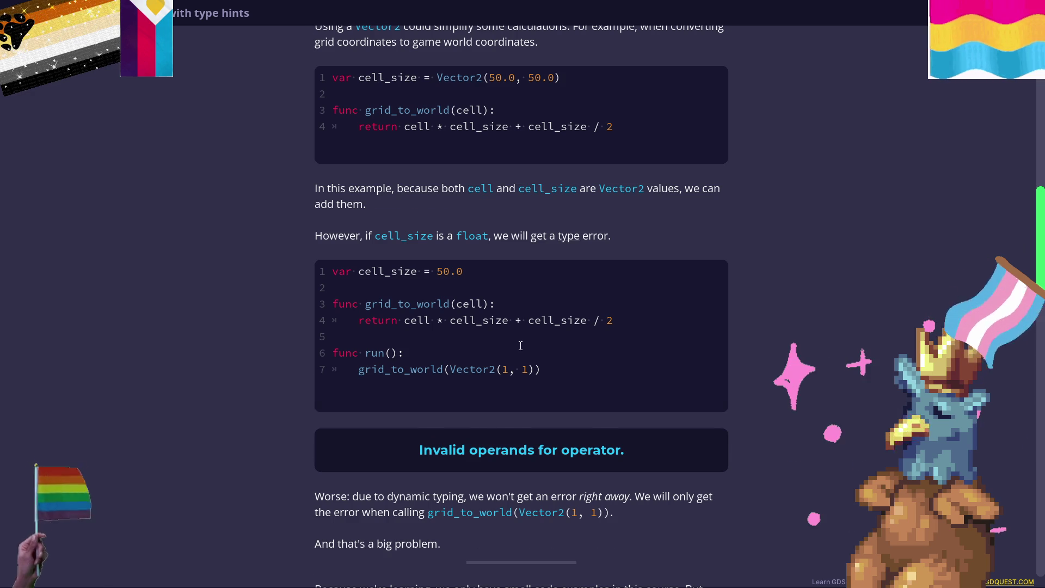
scroll(537, 282, down, 3)
scroll(388, 252, up, 2)
scroll(389, 252, up, 3)
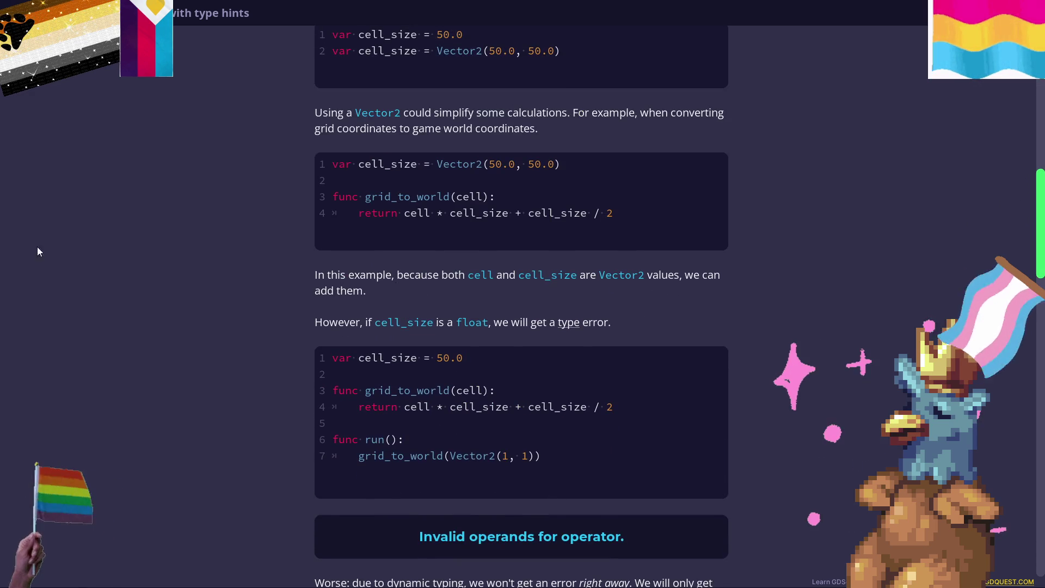
scroll(547, 336, down, 3)
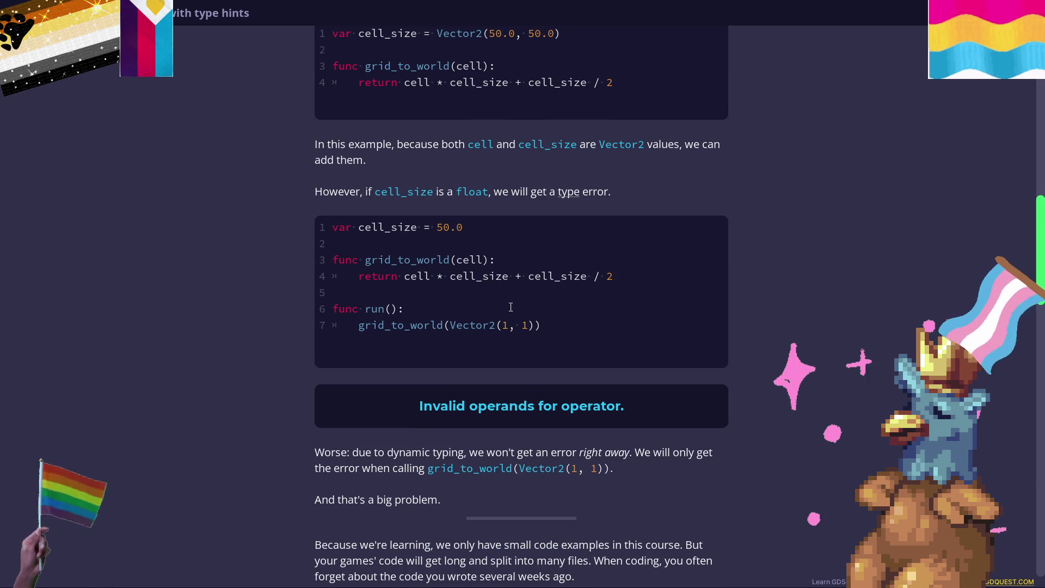
scroll(508, 307, down, 3)
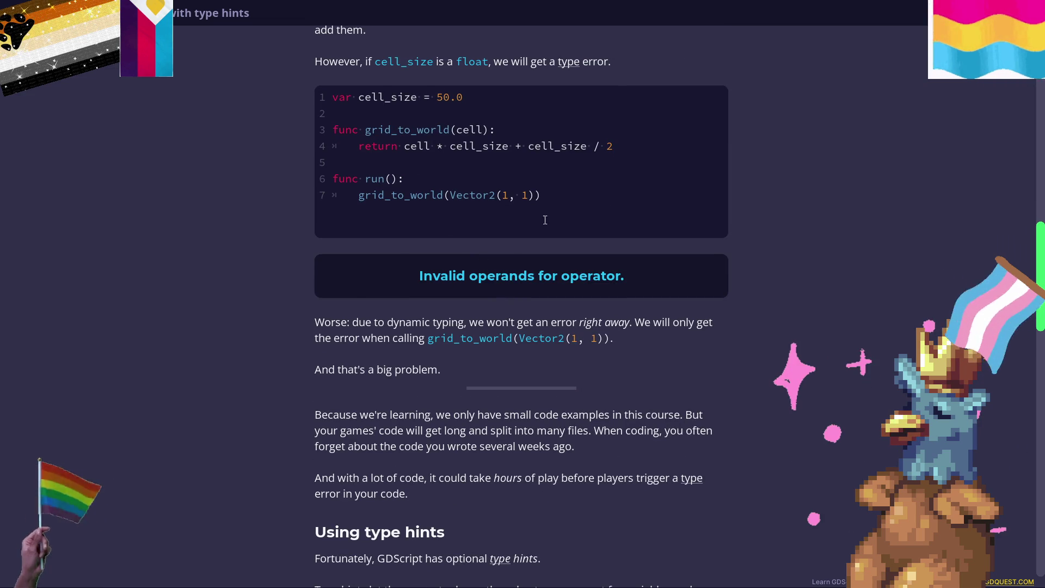
scroll(469, 197, down, 2)
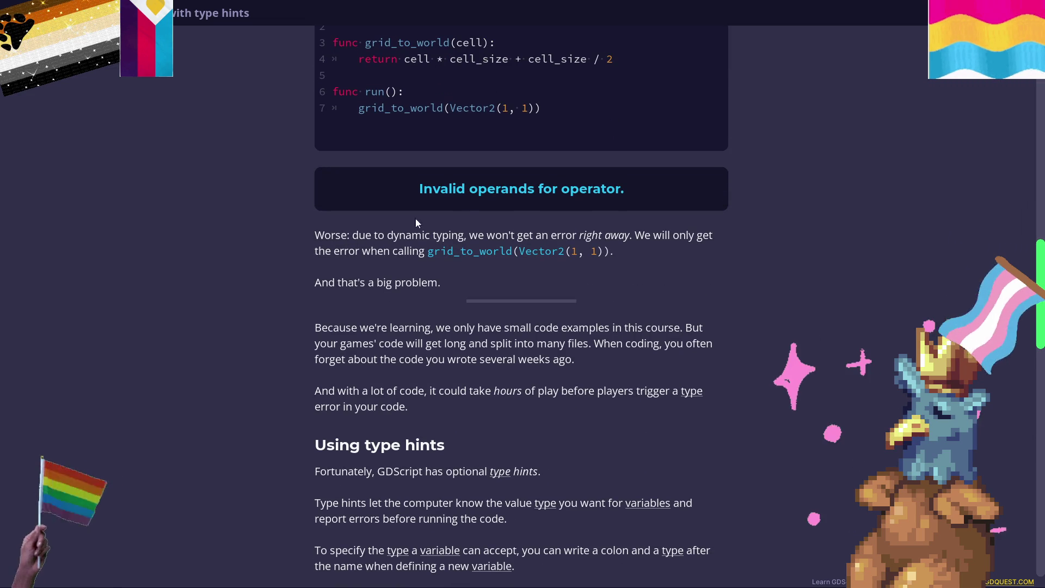
scroll(226, 200, up, 2)
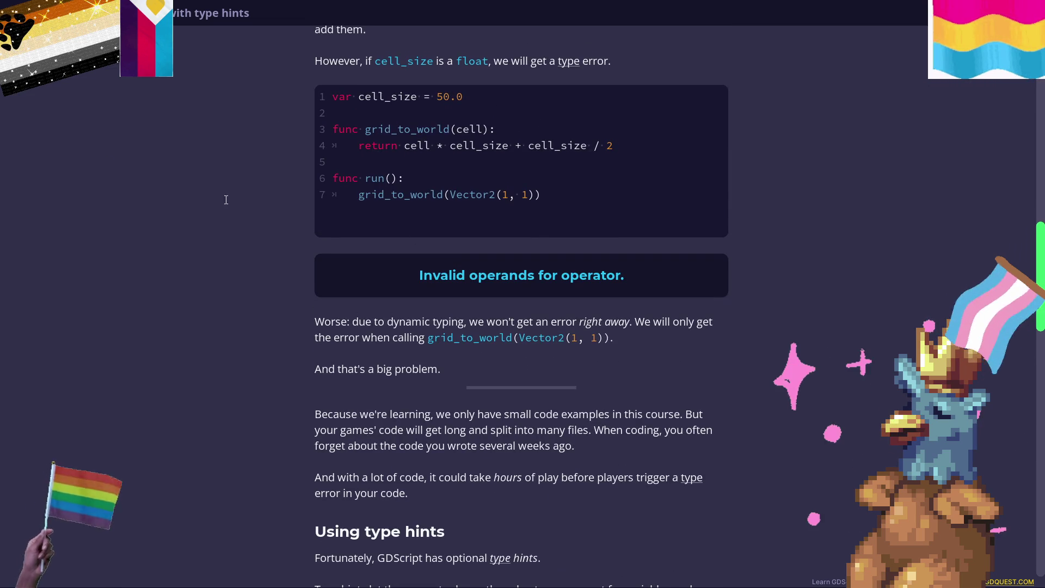
Scroll further to the 'var variable_name: Type = value' syntax and the typed Vector2 cell_size example.
scroll(456, 251, down, 2)
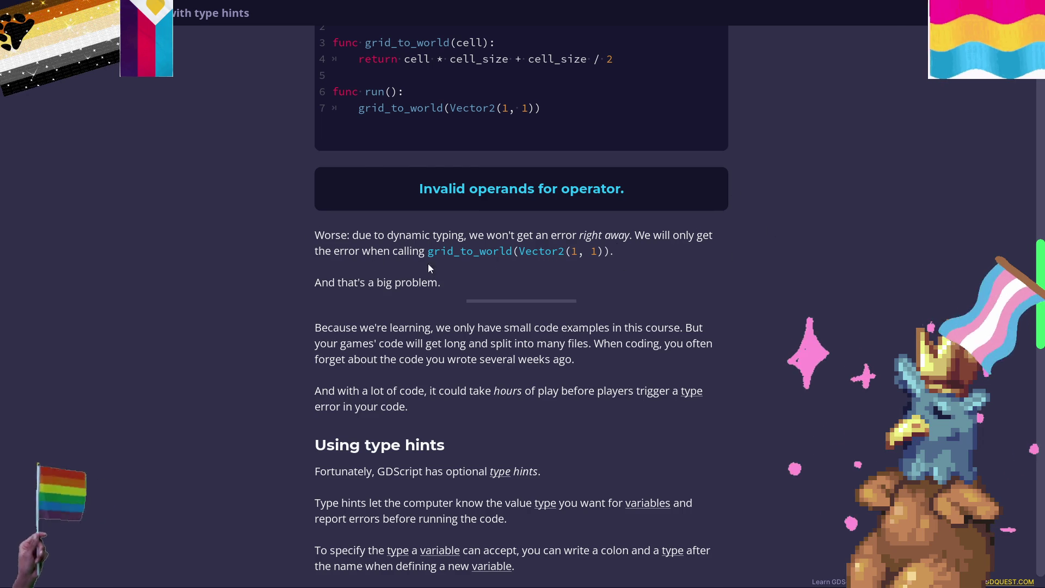
scroll(490, 268, up, 2)
scroll(463, 249, down, 2)
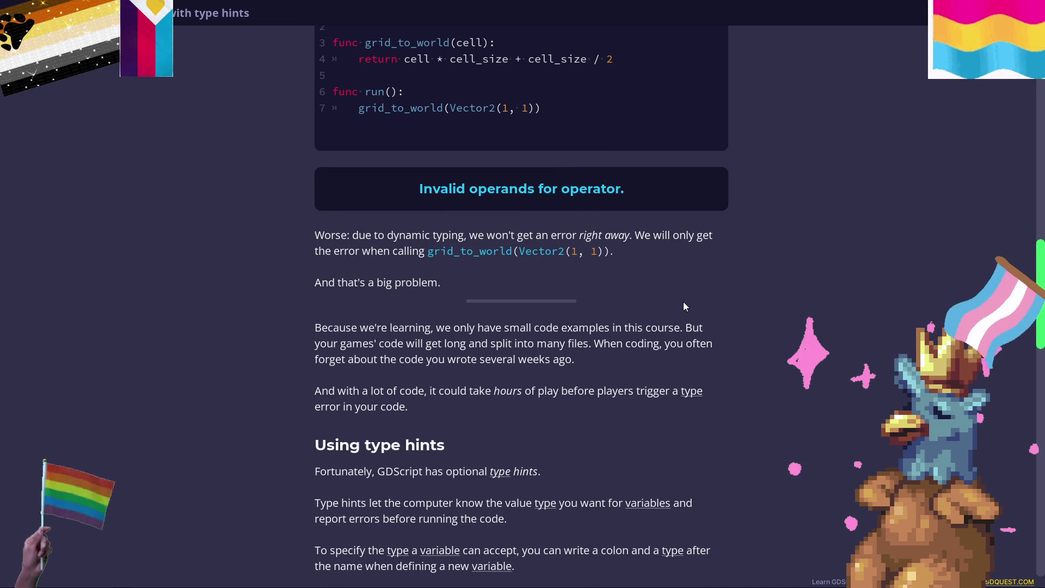
scroll(600, 273, down, 1)
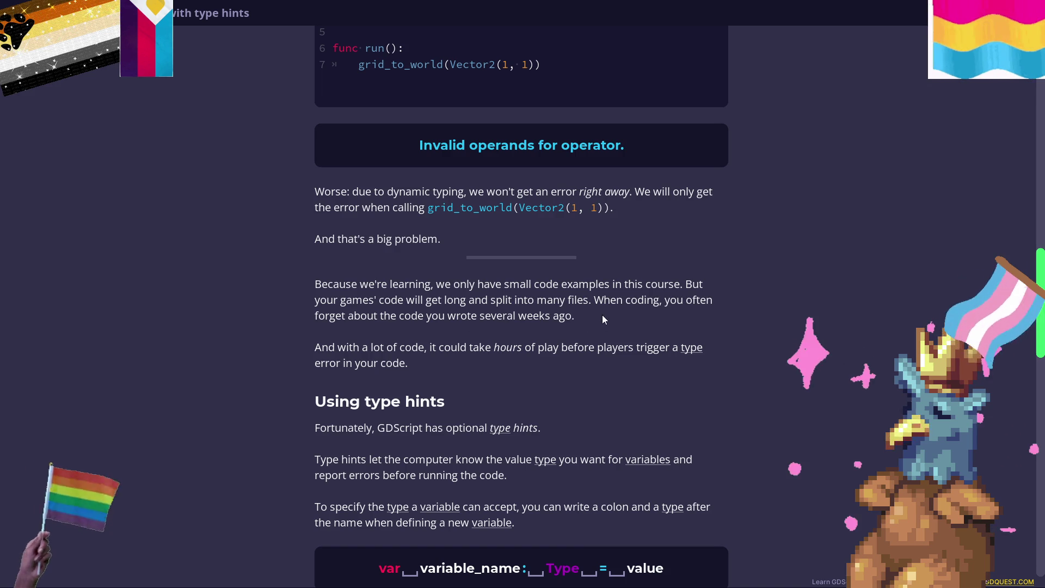
scroll(638, 312, down, 1)
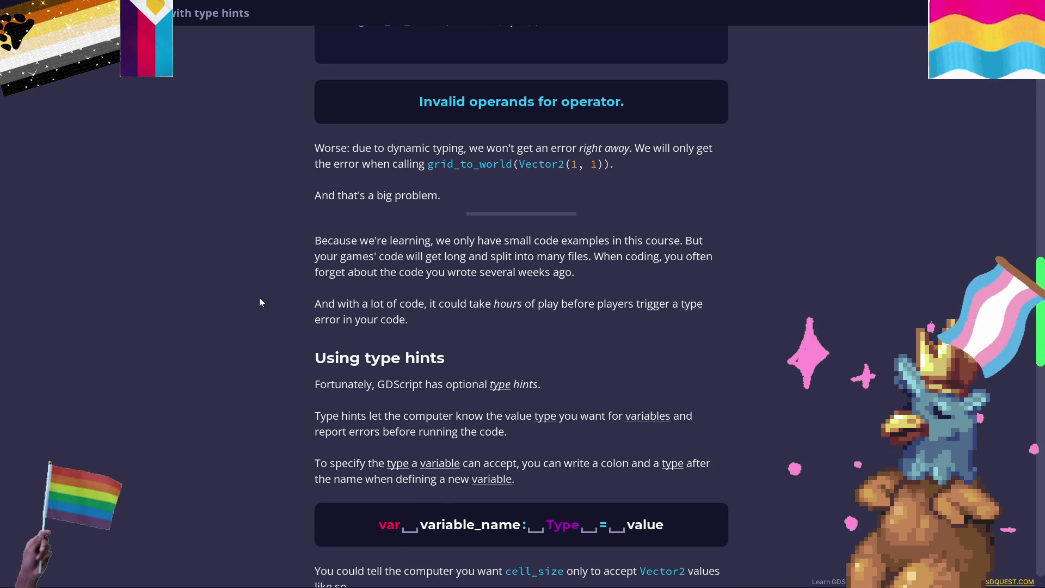
scroll(596, 287, down, 2)
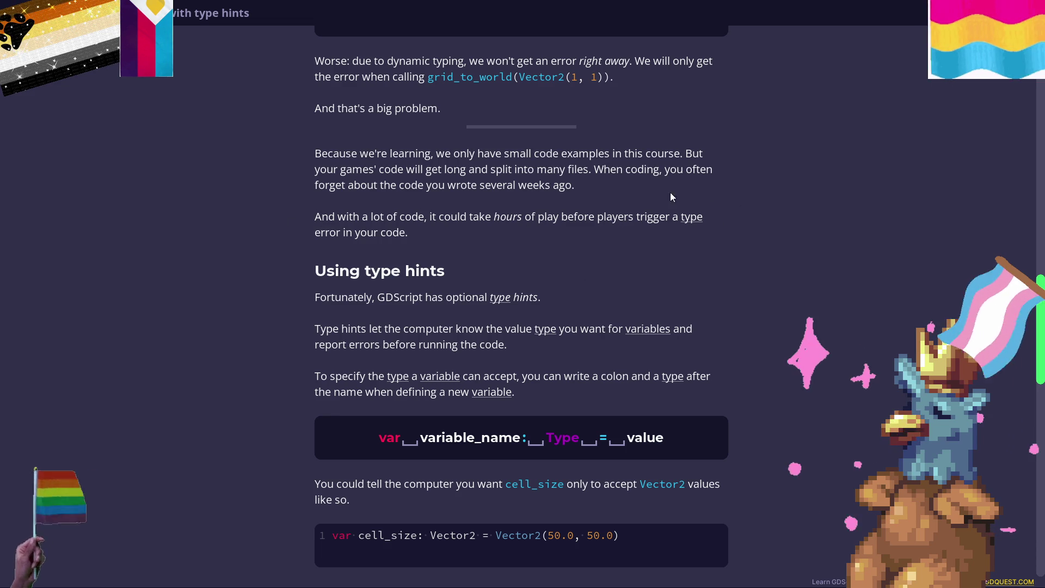
scroll(462, 251, down, 1)
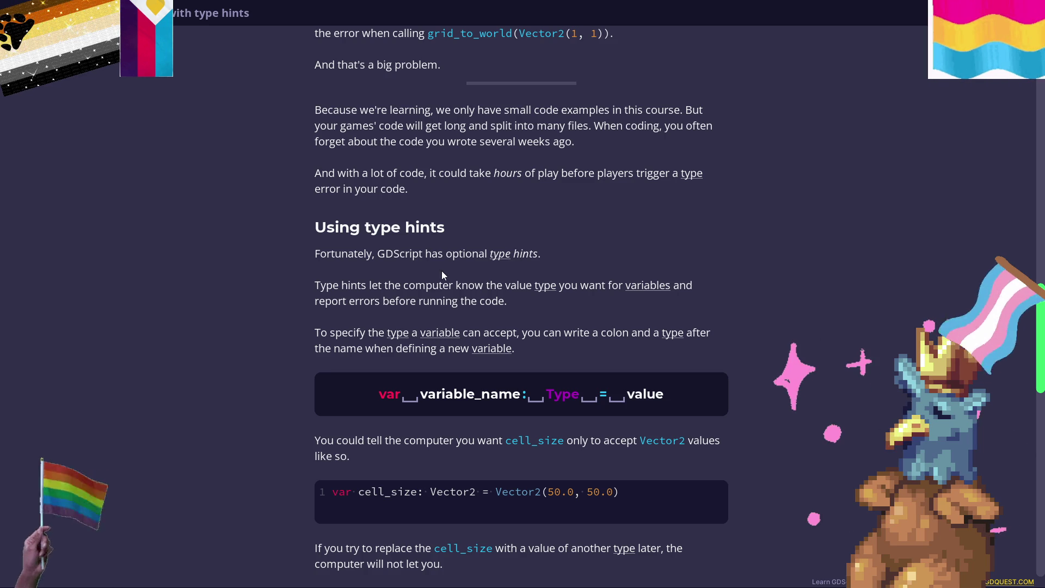
scroll(443, 271, down, 1)
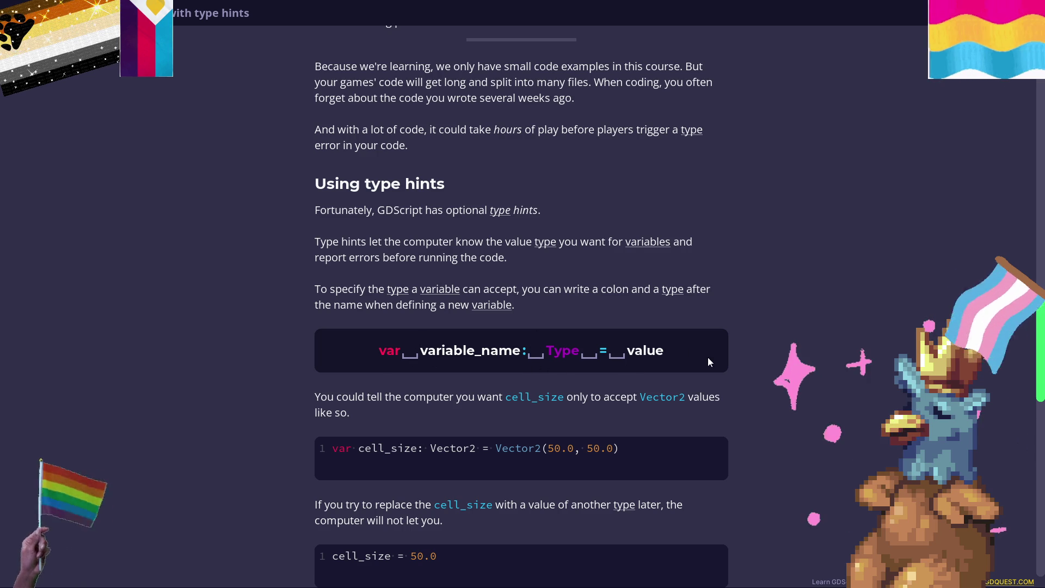
scroll(478, 320, down, 1)
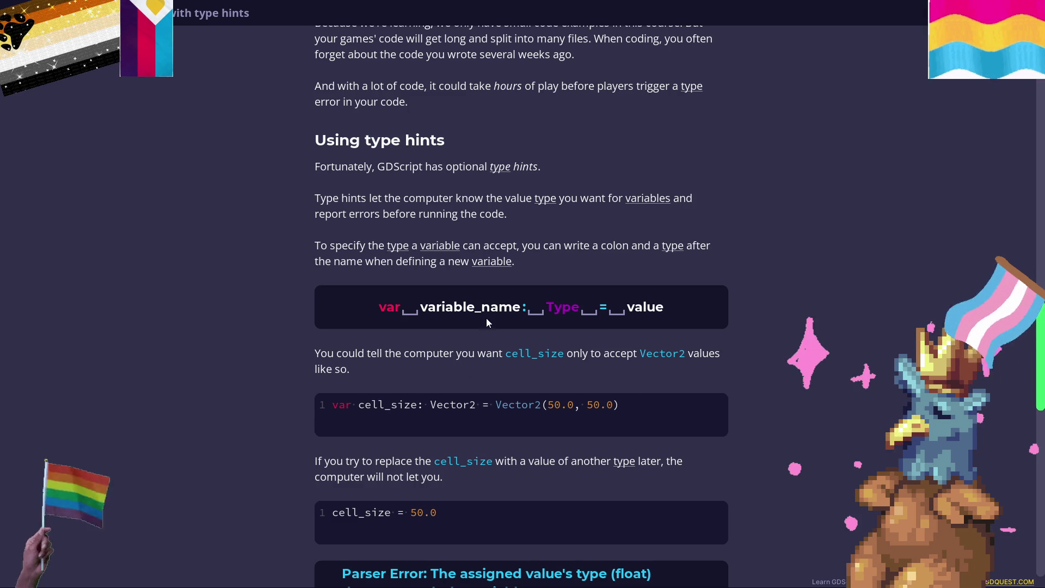
scroll(487, 322, down, 1)
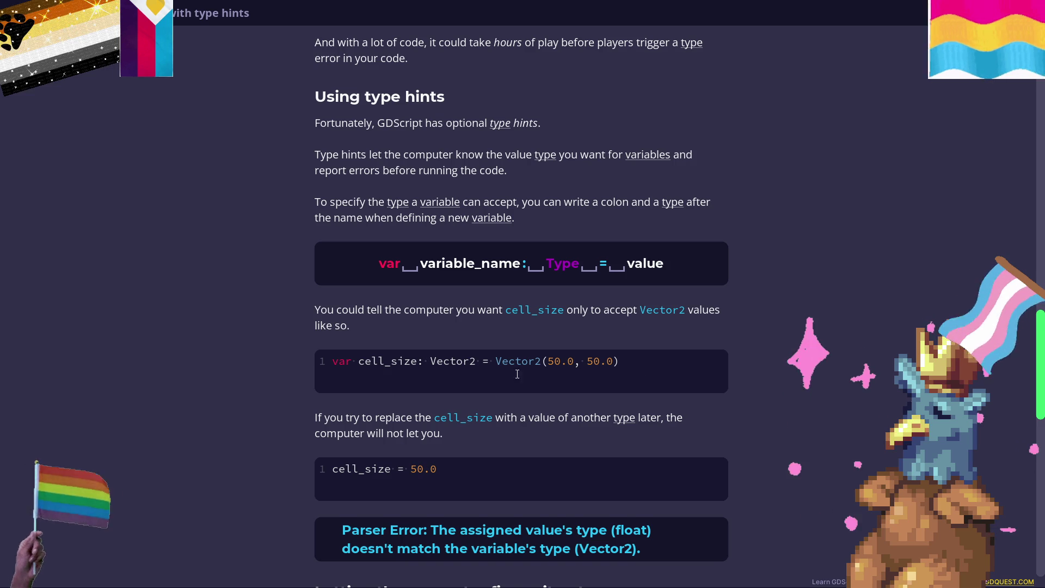
scroll(518, 374, down, 1)
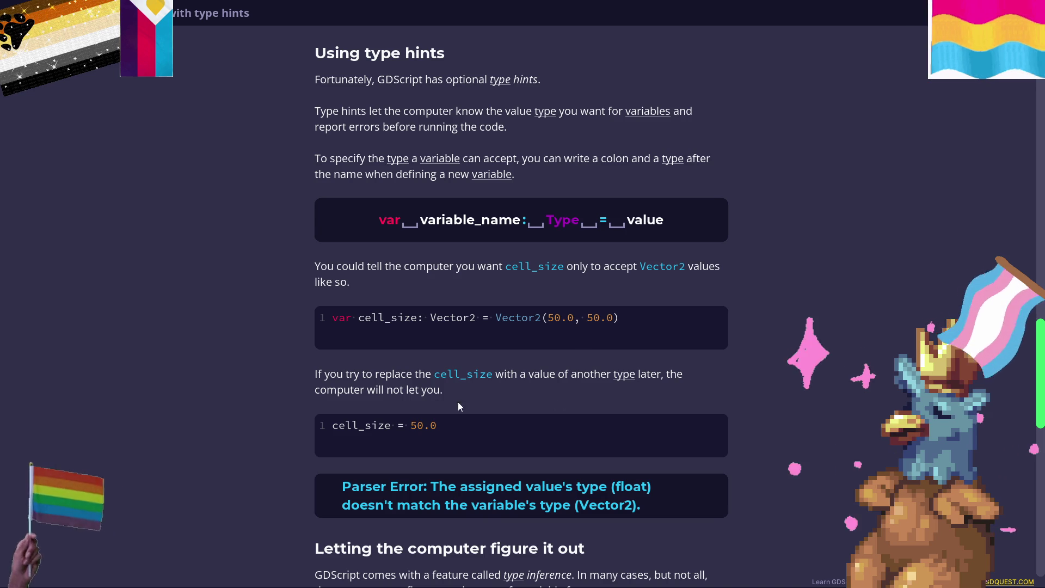
scroll(531, 447, down, 1)
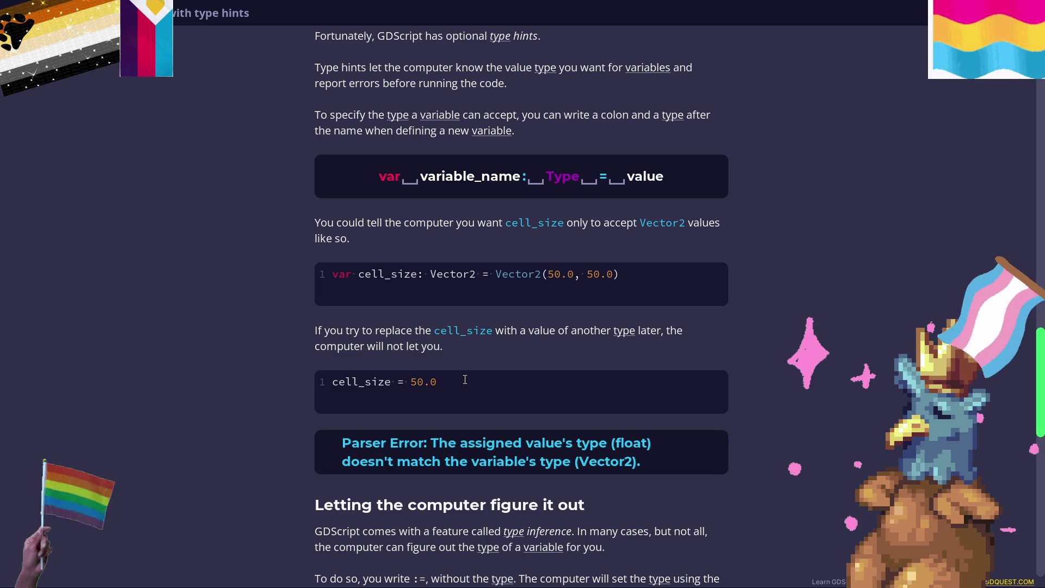
scroll(465, 380, down, 5)
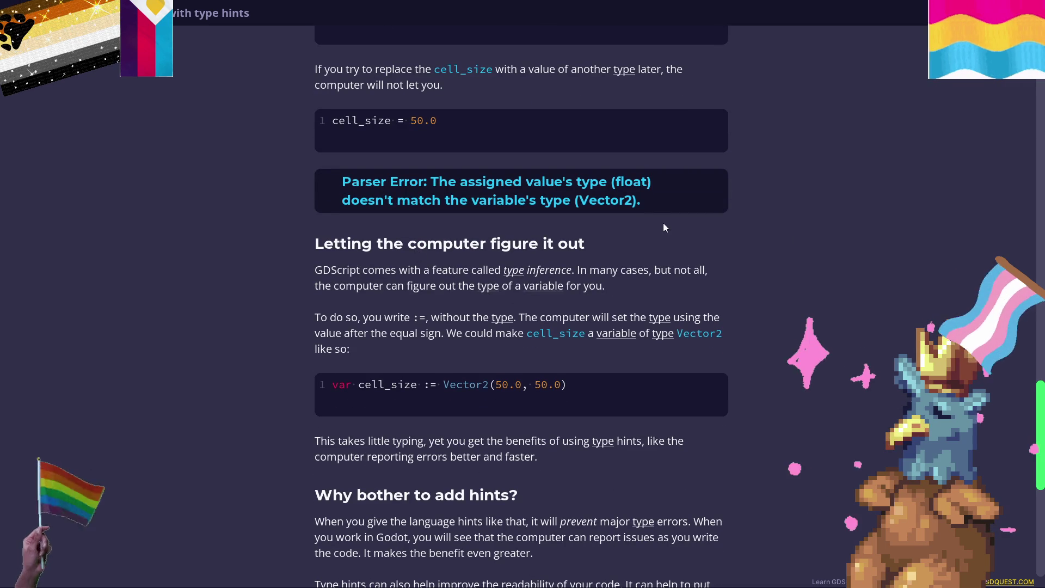
scroll(566, 224, down, 5)
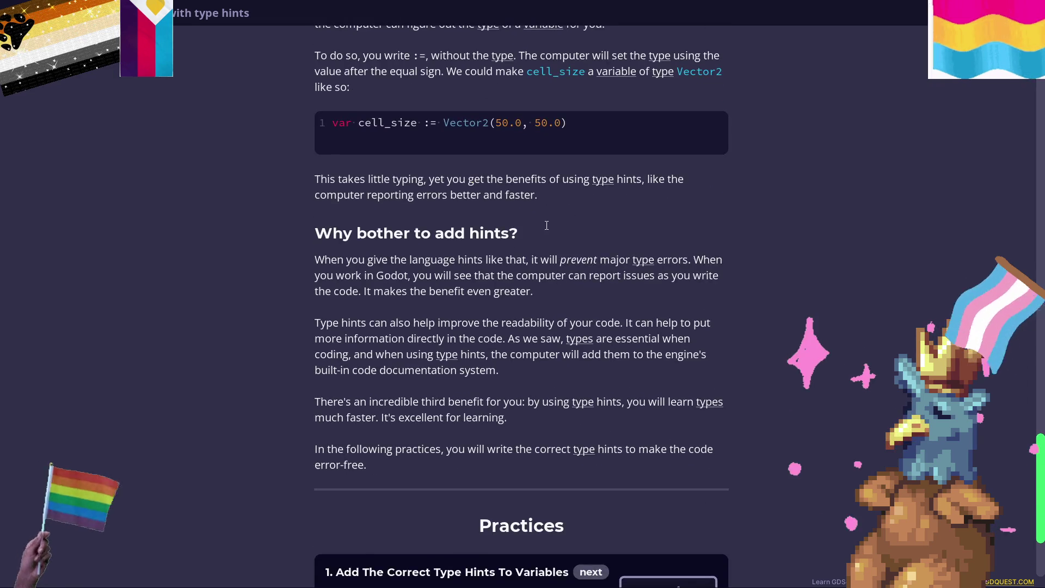
scroll(547, 226, up, 5)
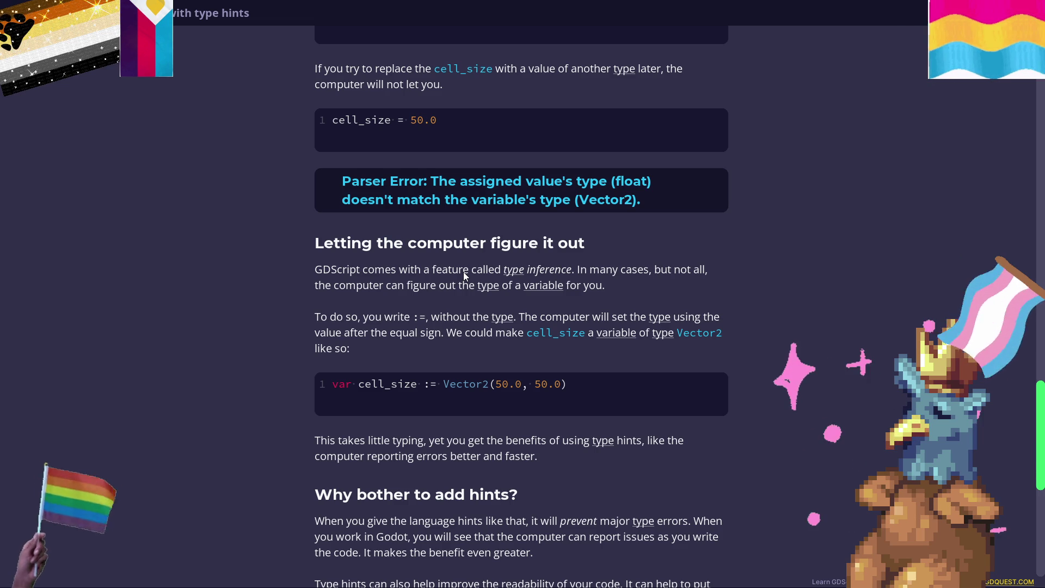
scroll(465, 275, down, 3)
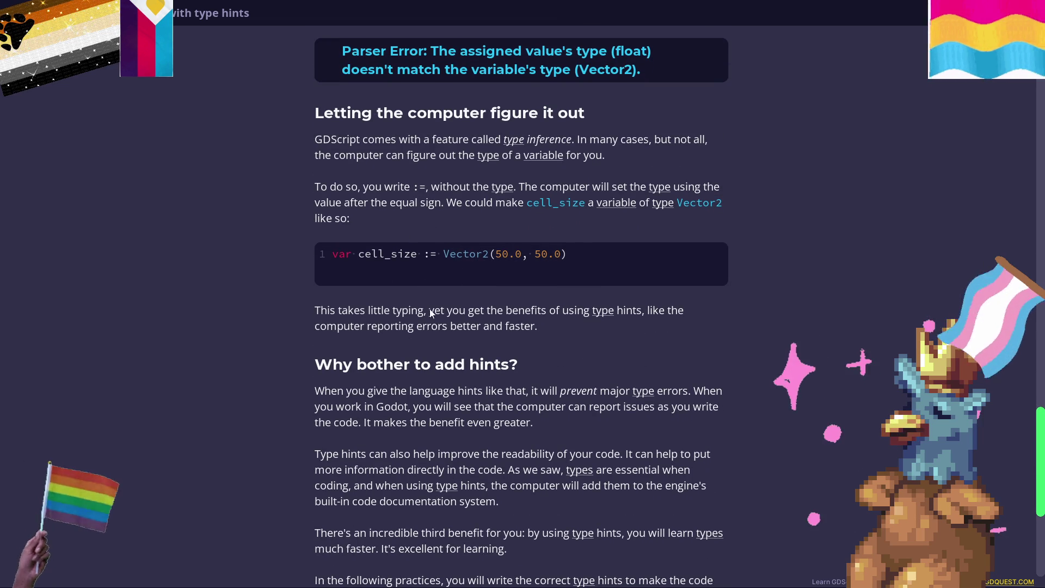
scroll(430, 312, down, 1)
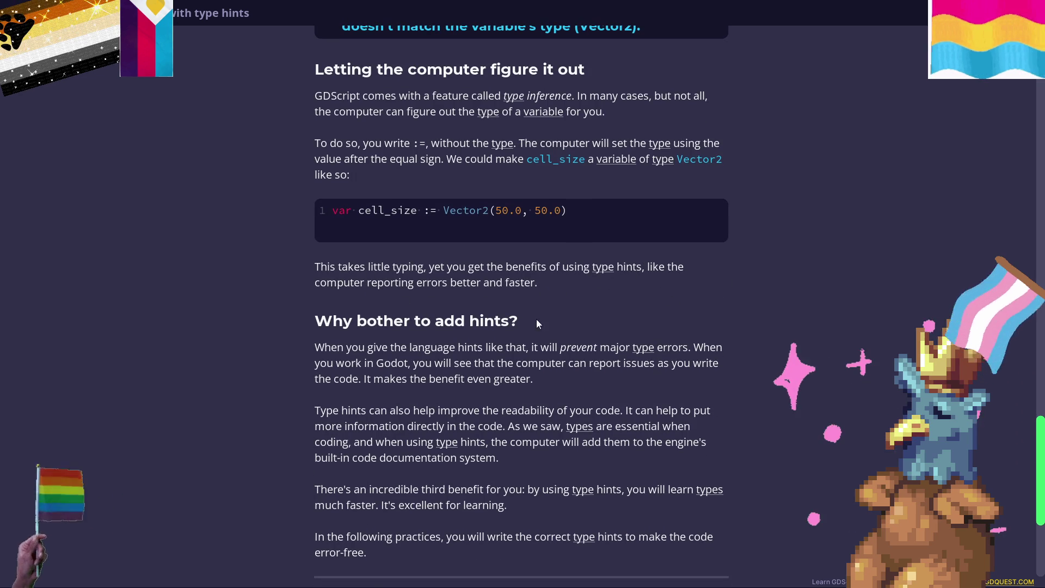
scroll(567, 312, up, 1)
scroll(545, 314, down, 2)
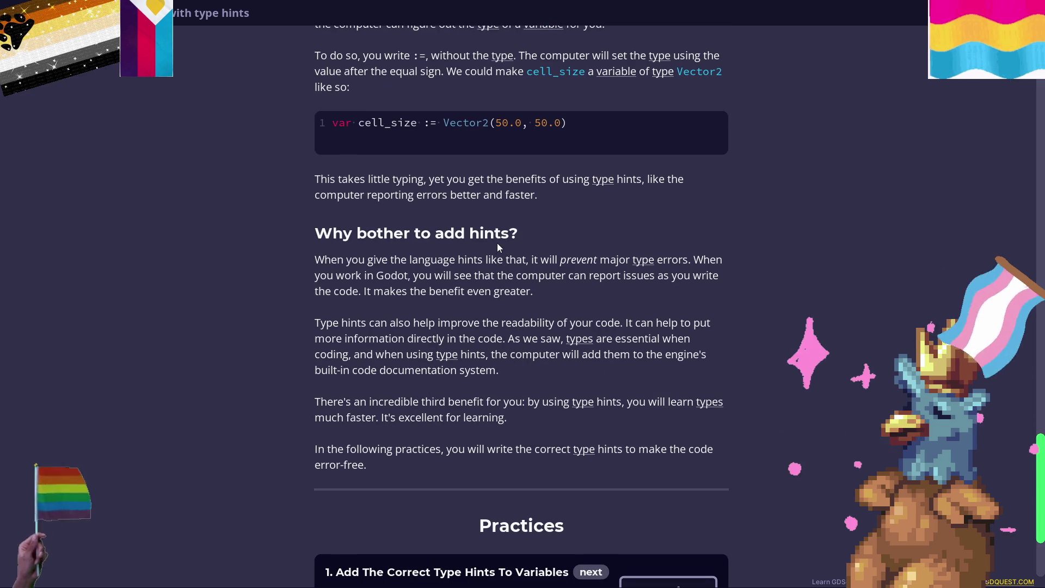
scroll(498, 243, down, 1)
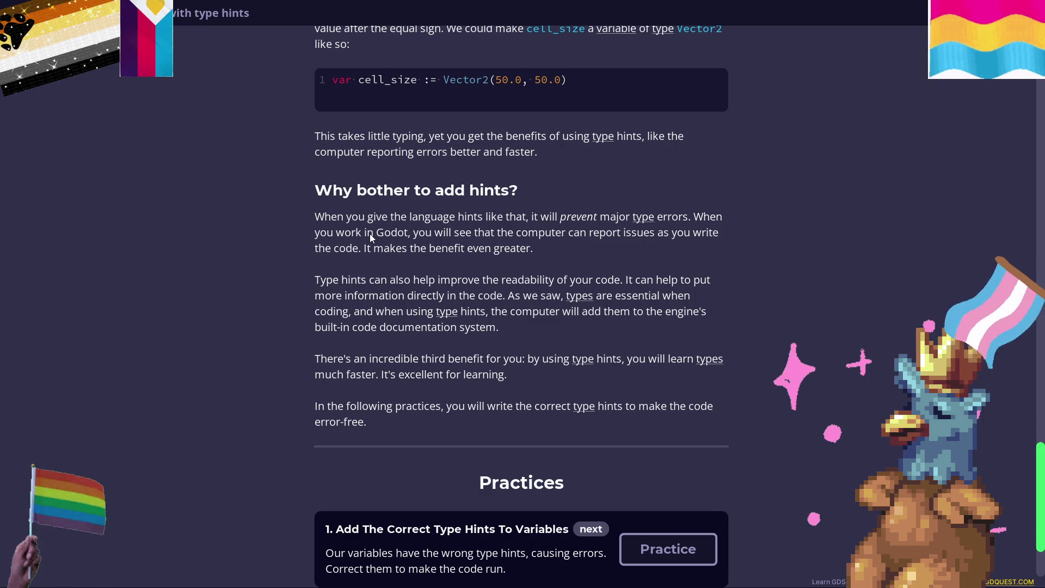
scroll(497, 346, down, 2)
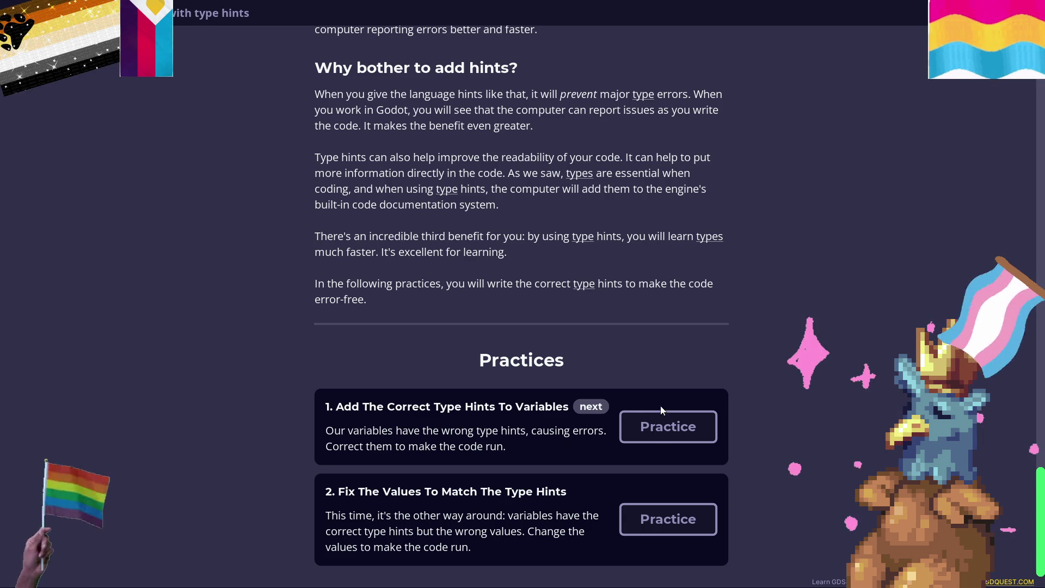
click(665, 427)
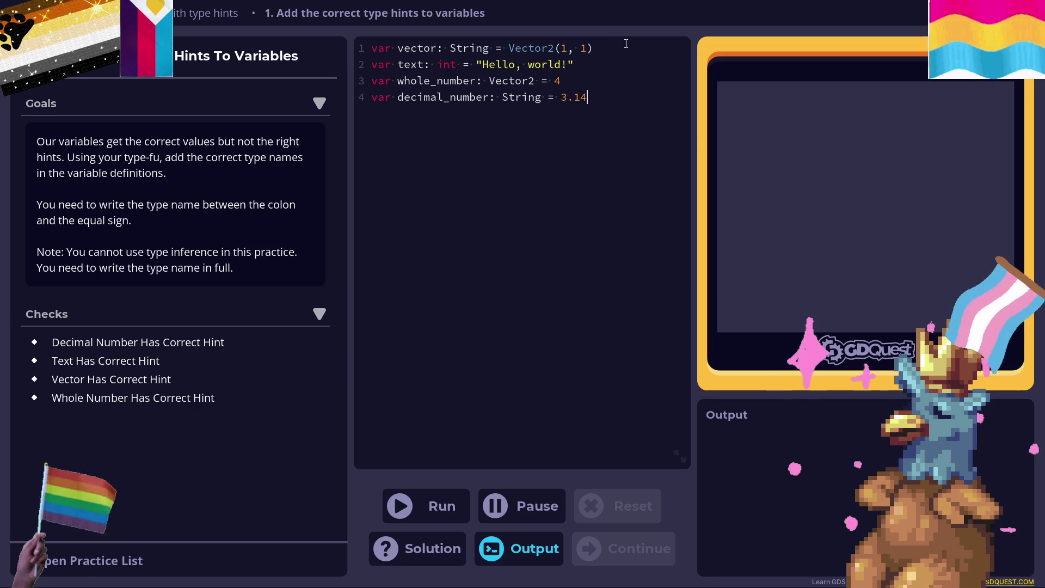
Replace the wrong type hints, typing Vector2 on line 1 and String on line 2, then run the check.
click(436, 65)
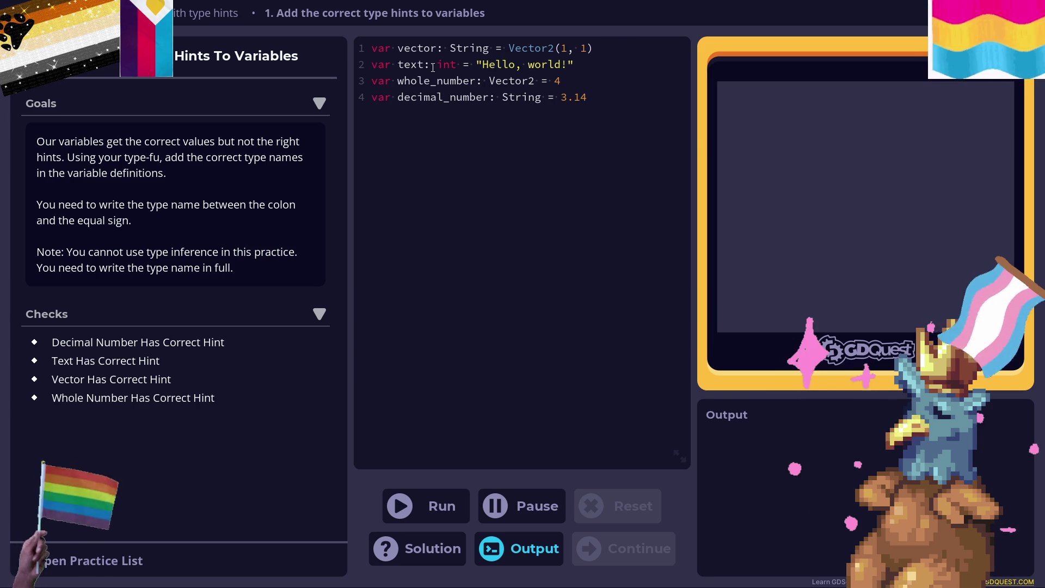
double_click(465, 51)
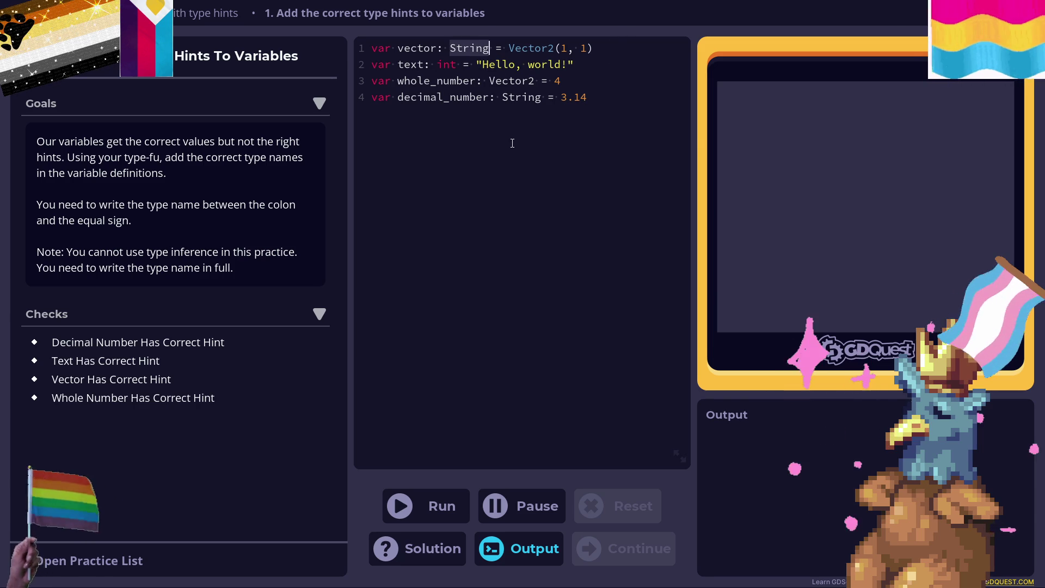
text(Vector2)
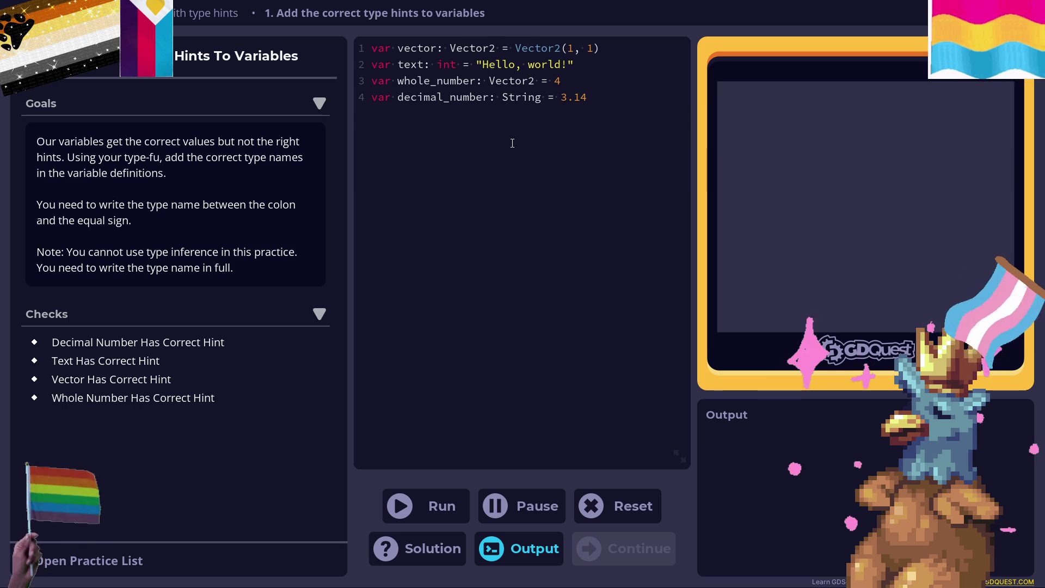
double_click(450, 64)
text(String)
text(floa)
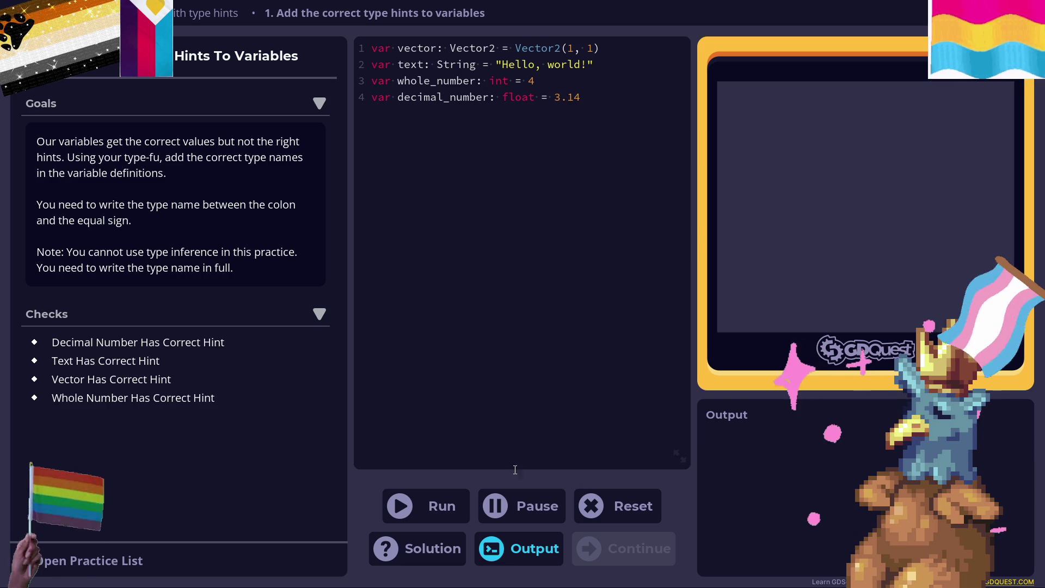
click(441, 505)
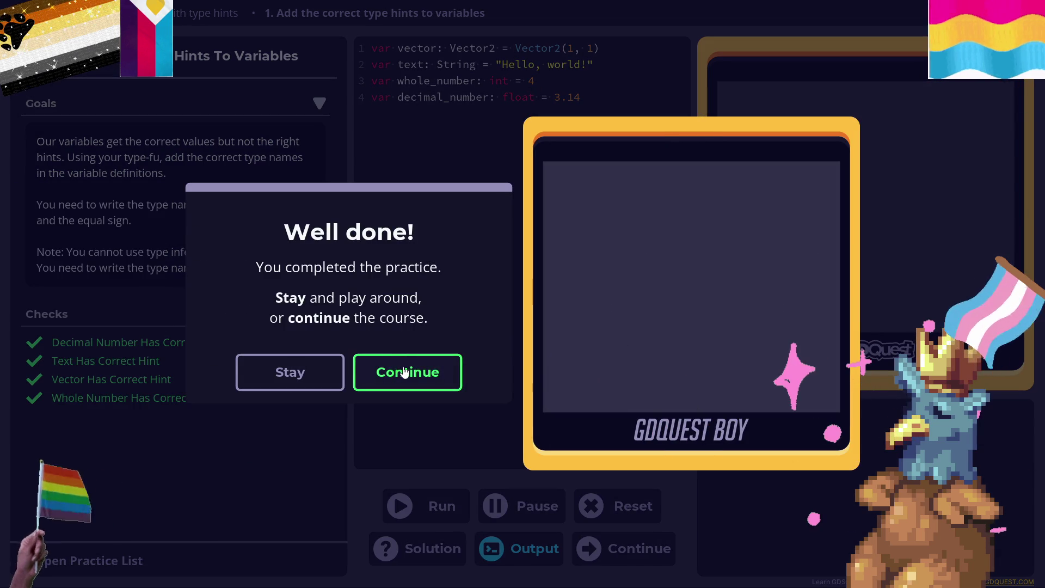
Continue to practice 2, 'Match The Type Hints', and start selecting line 1's text value.
click(404, 372)
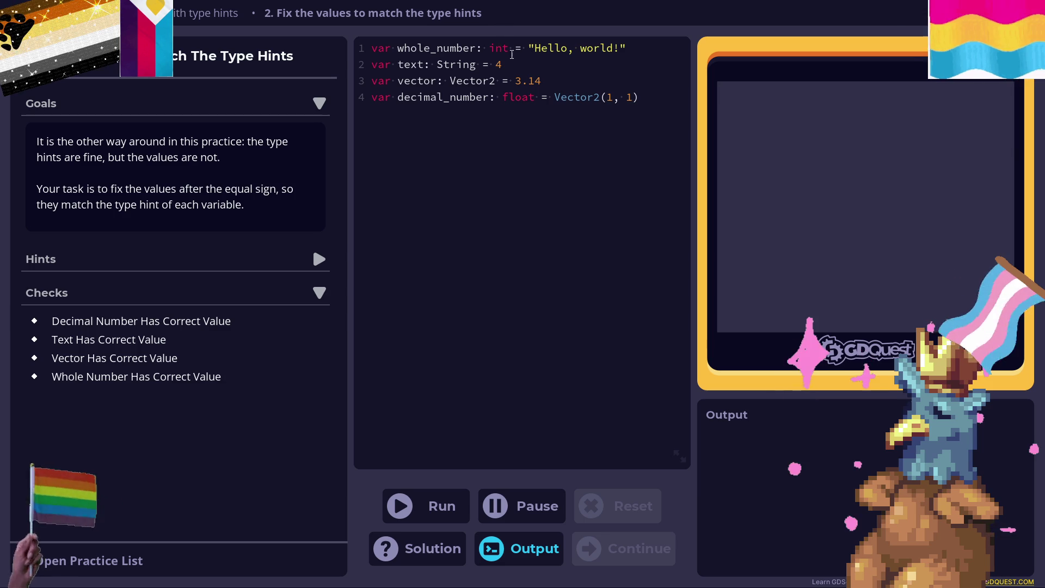
drag(646, 49, 593, 39)
Change the first three values to 4, "bitenboi" and Vector2(1,1) to match their hints.
click(532, 39)
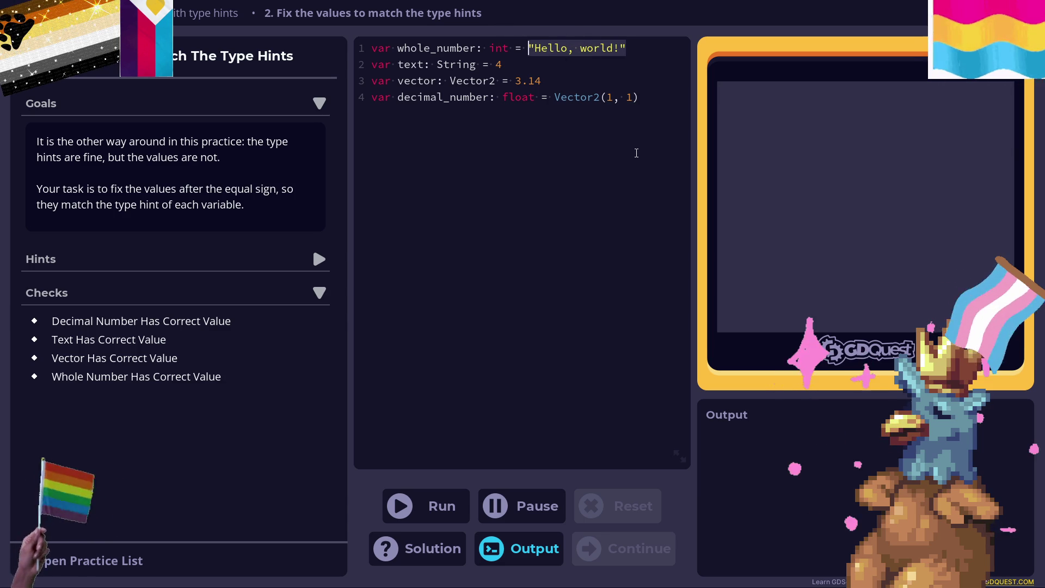
key(BackSpace)
text(4)
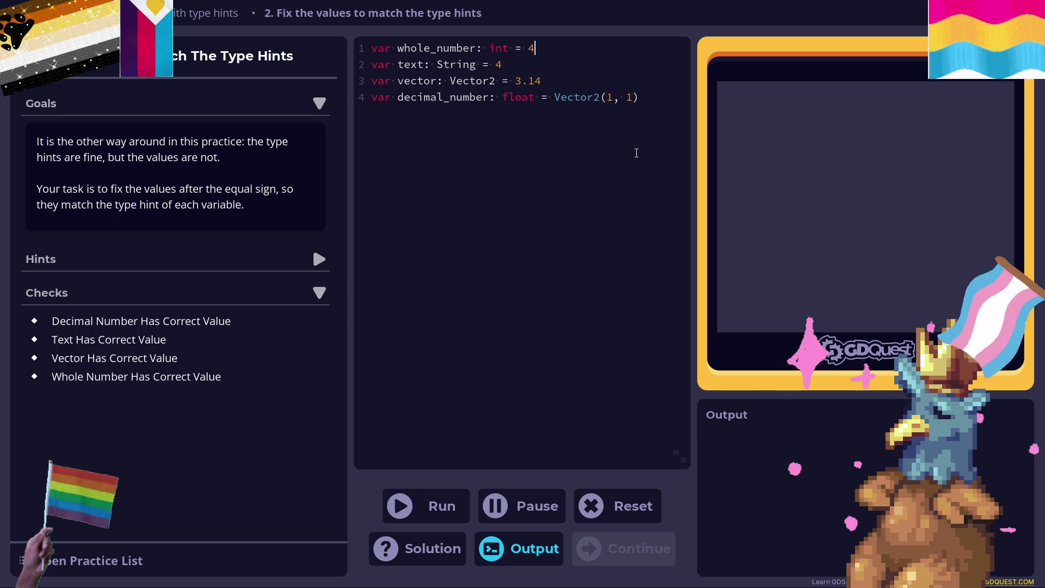
click(522, 67)
key(BackSpace)
text("bitenboi)
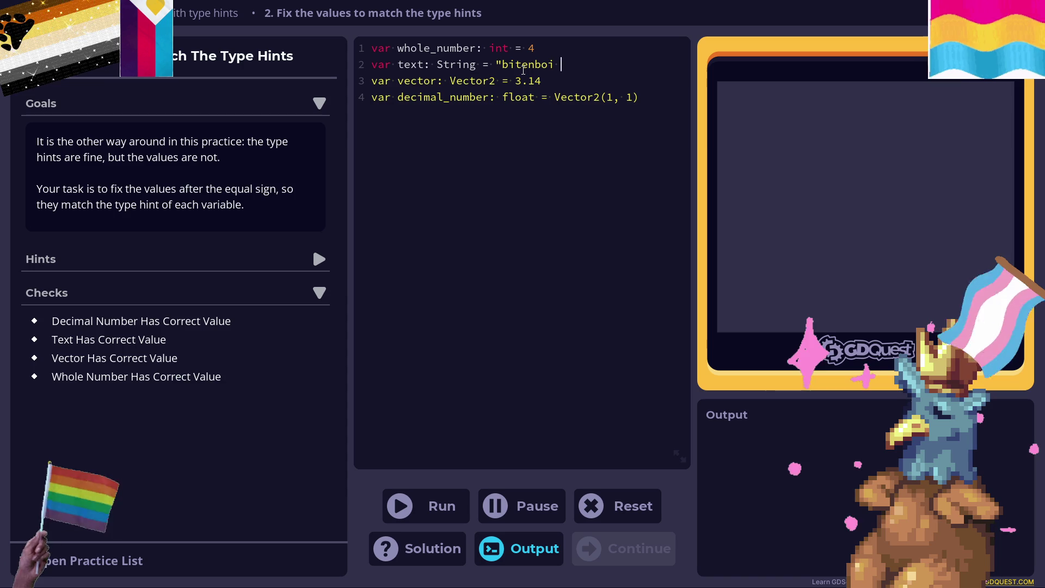
text(")
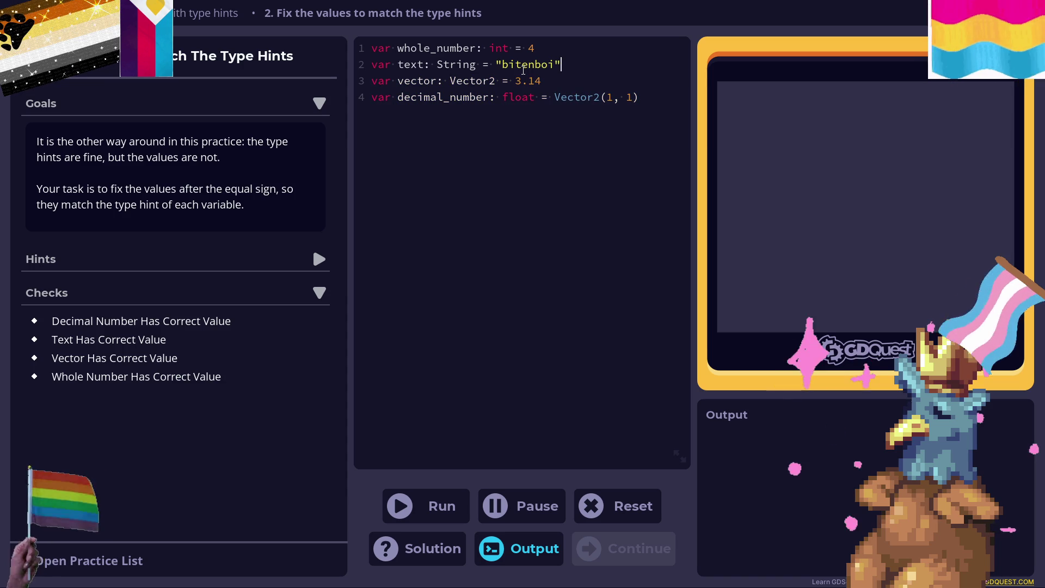
key(BackSpace)
key(BackSpace)
key(BackSpace)
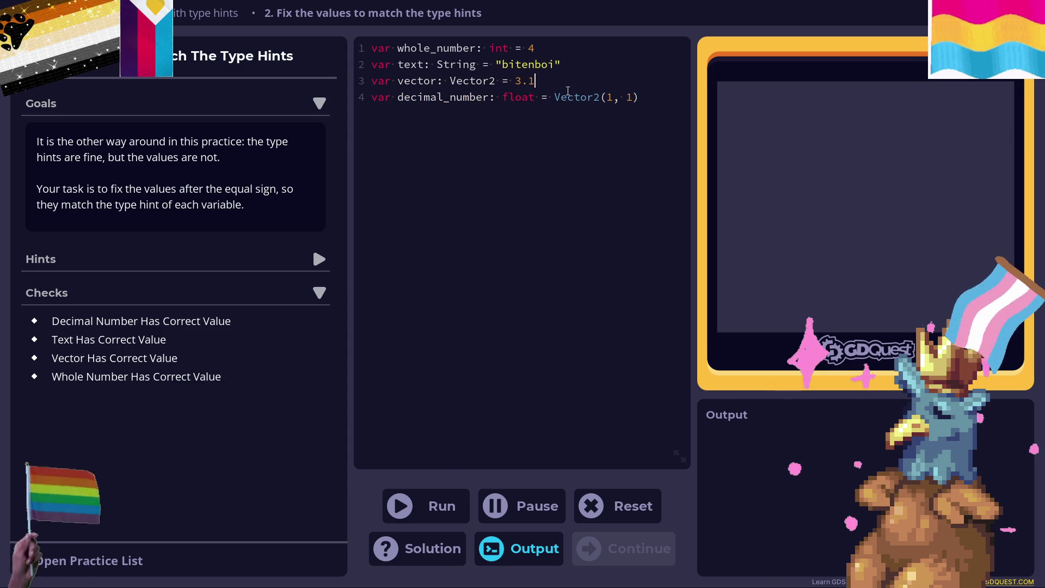
text(Vector2)
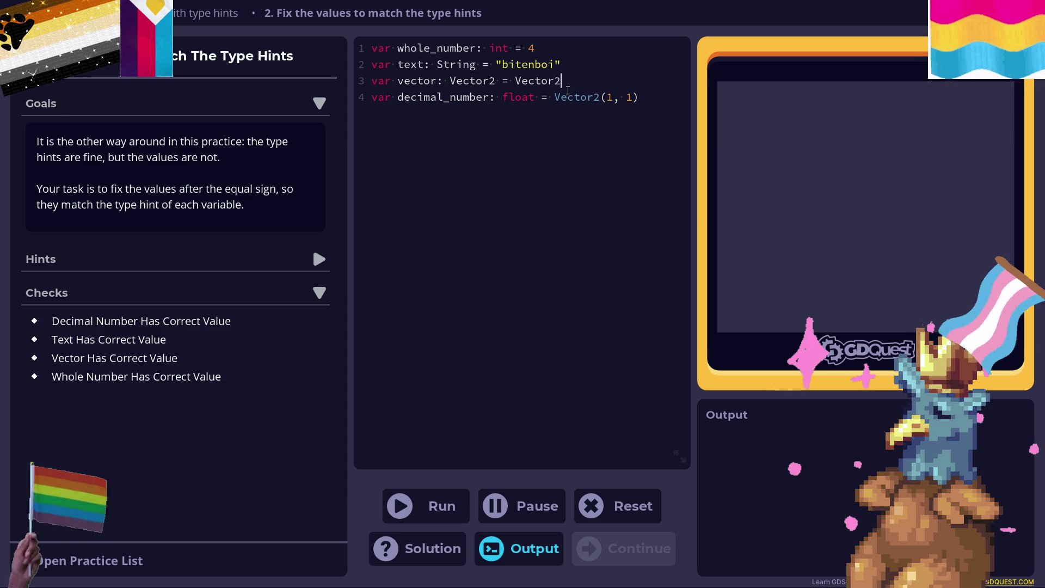
text((1,1)
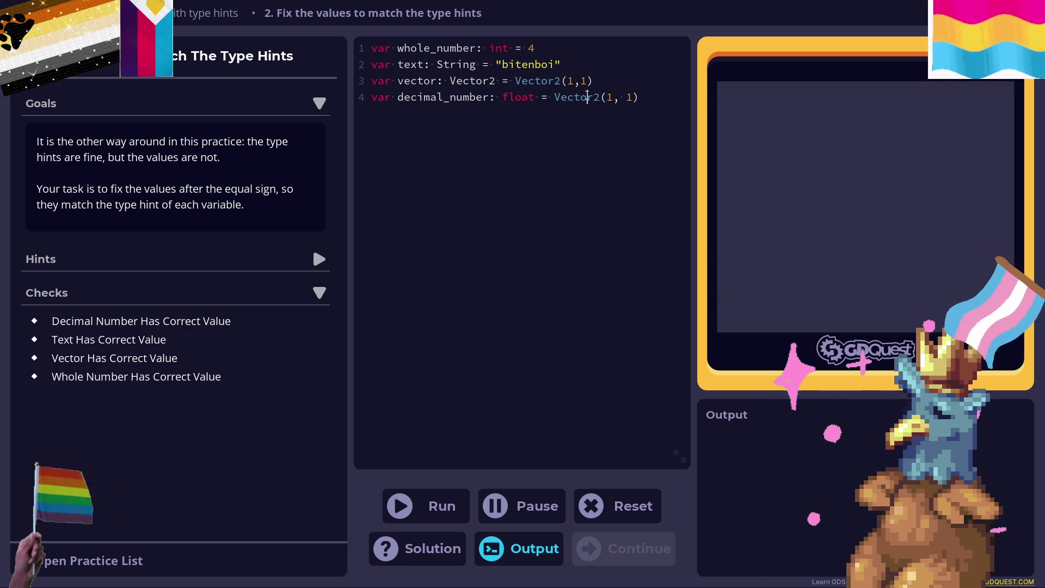
Replace line 4's Vector2(1, 1) with 3.14 and run the code.
click(587, 97)
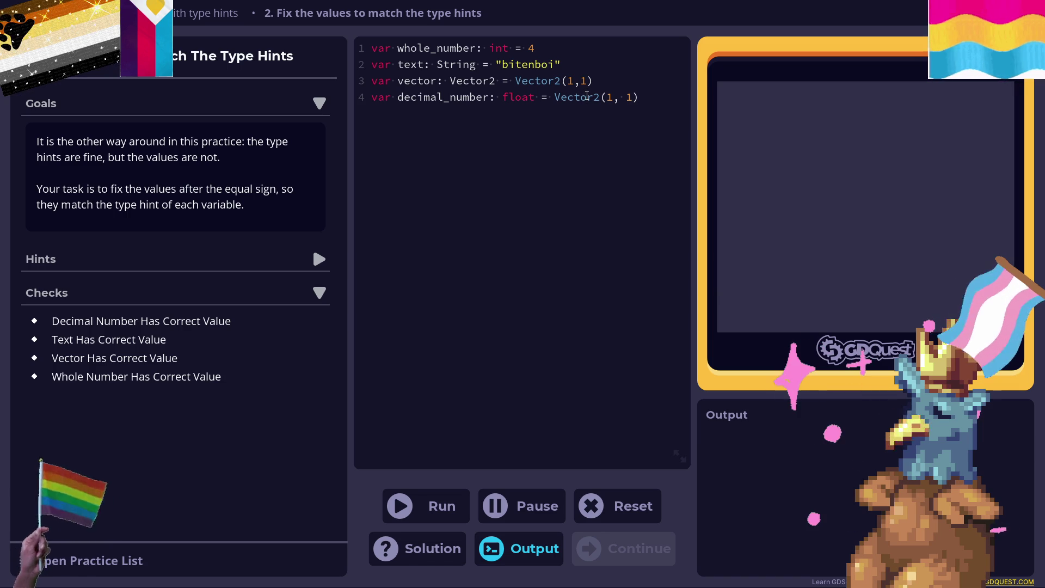
key(Right)
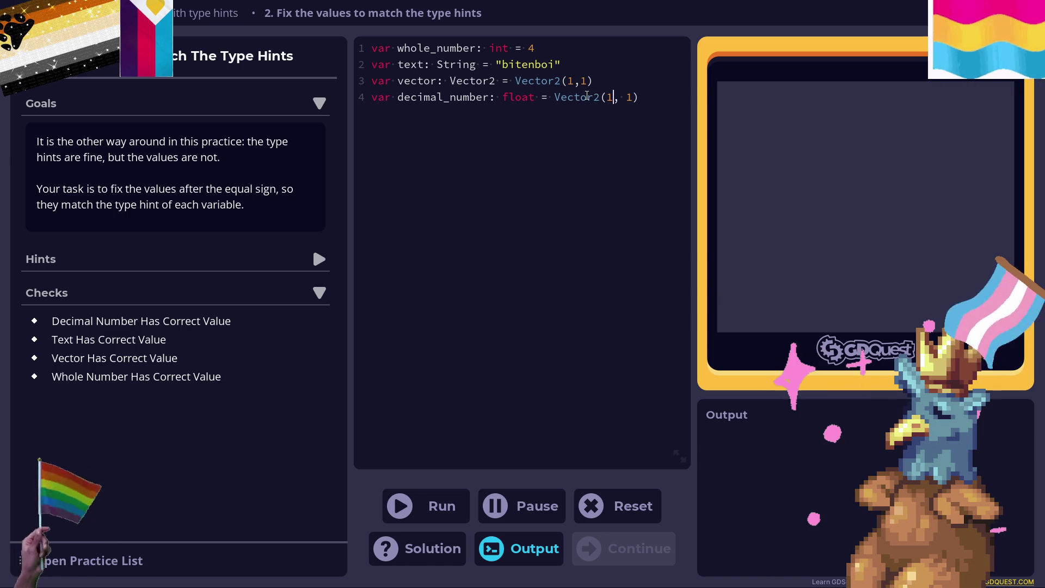
key(End)
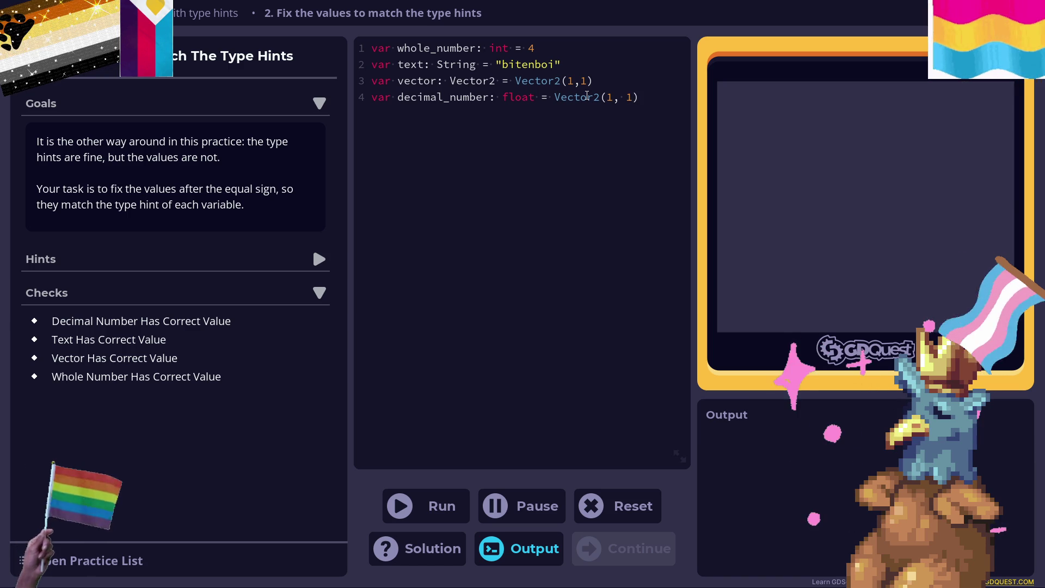
key(BackSpace)
key(BackSpace)
key(BackSpace)
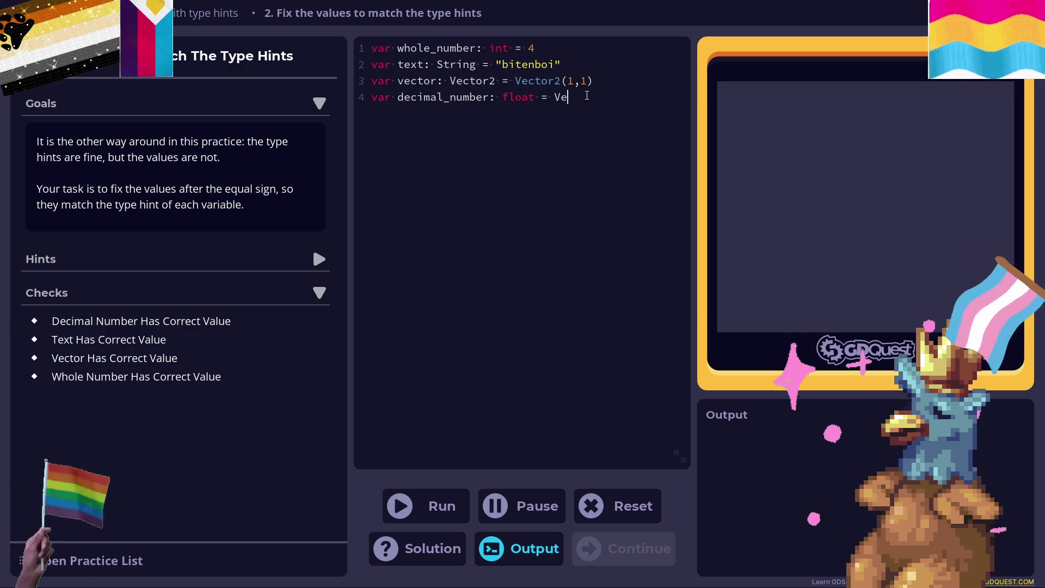
key(BackSpace)
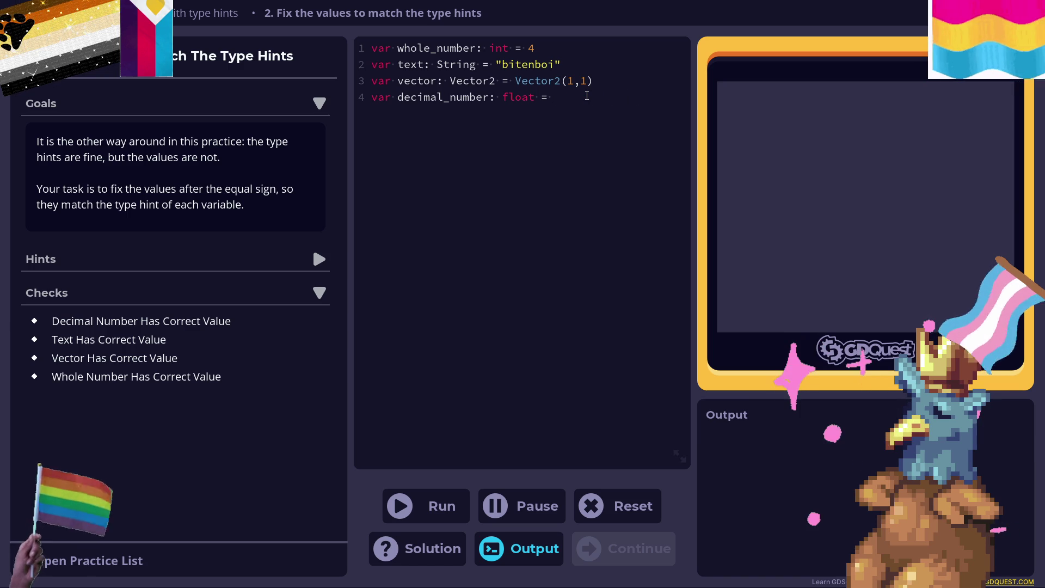
text(3.14)
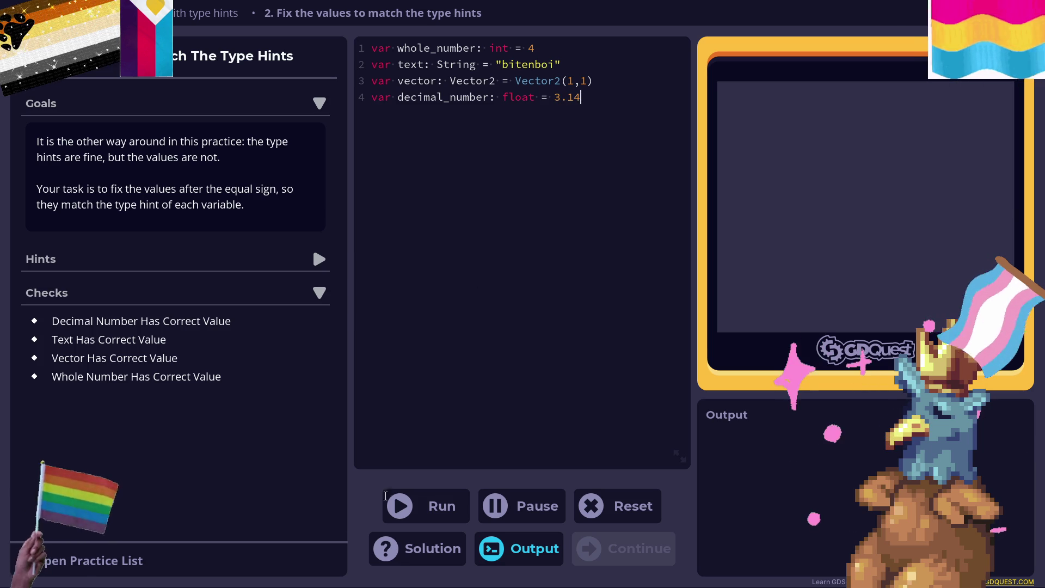
click(427, 505)
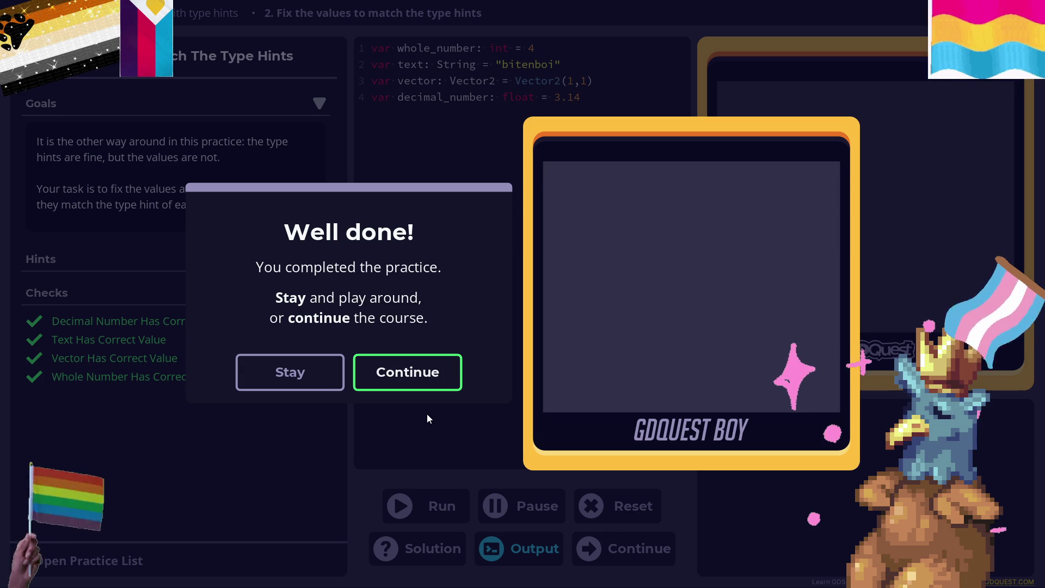
Continue past the Well done! and Lesson complete! dialogs to the course-completion page.
click(455, 373)
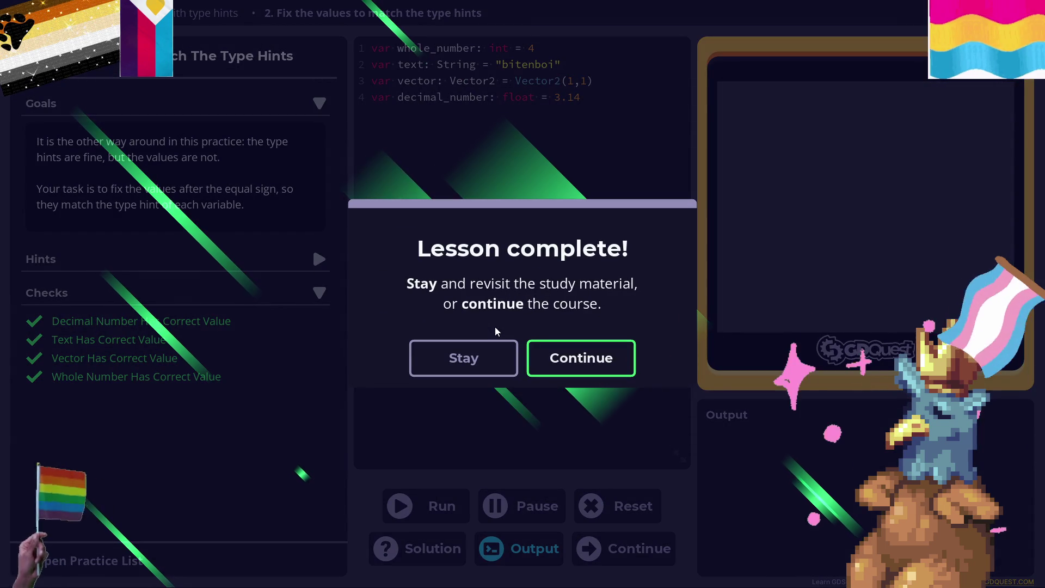
click(619, 346)
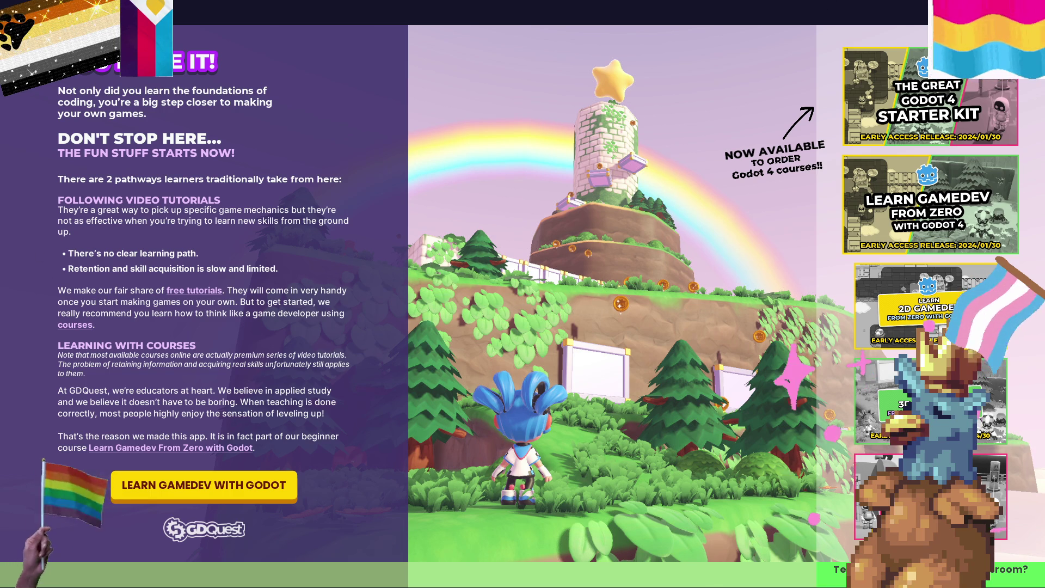
Exit fullscreen on the itch.io game page and scroll to the Your First 2D Game With Godot link.
key(Escape)
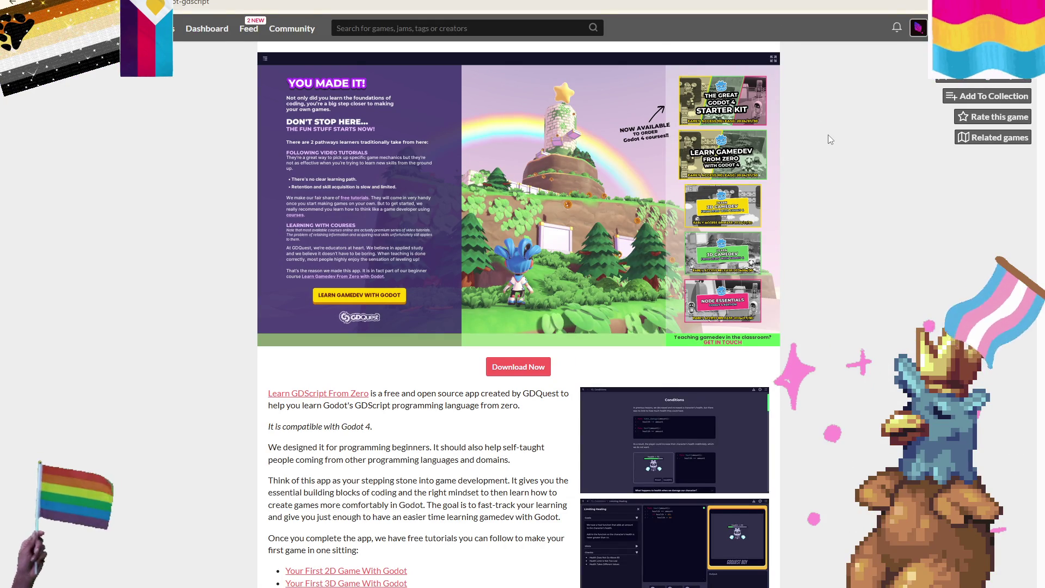
scroll(828, 139, down, 5)
scroll(791, 300, up, 4)
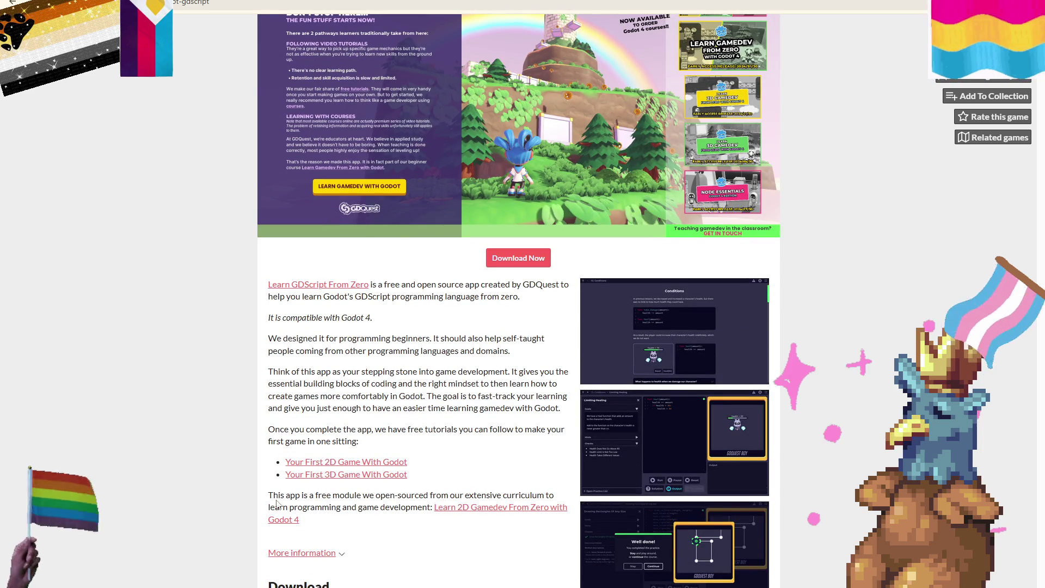
scroll(345, 472, down, 1)
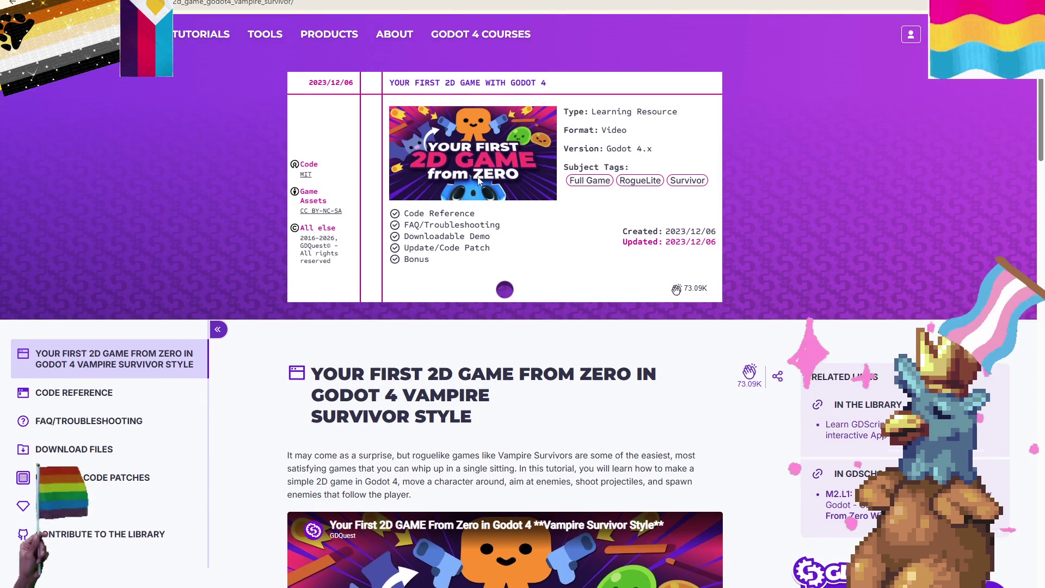
Scroll the Your First 2D Game tutorial page down to its embedded YouTube video.
scroll(478, 185, down, 8)
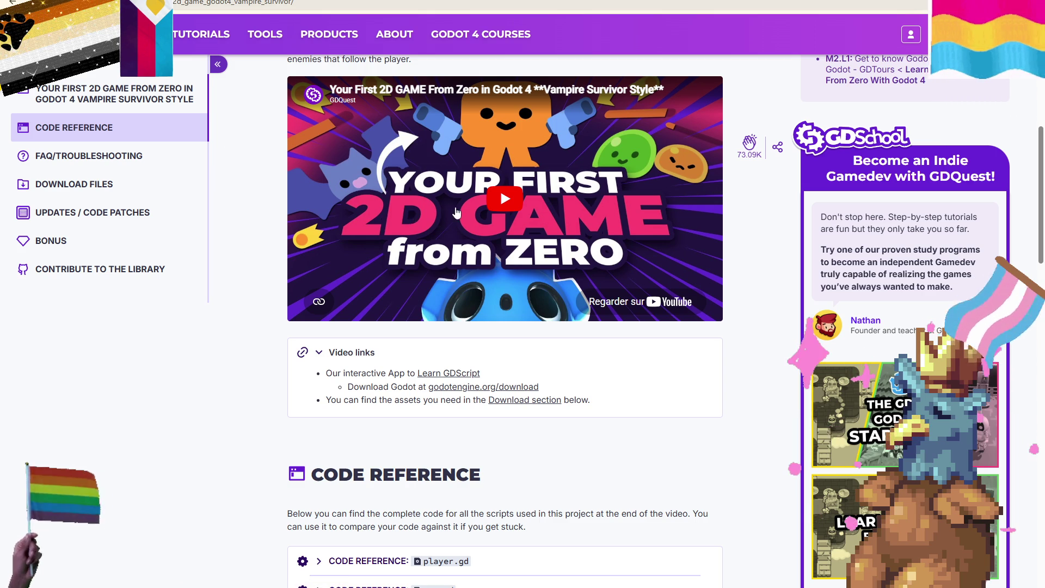
Play the tutorial video briefly in fullscreen, then return to the page with it at 0:17.
click(357, 256)
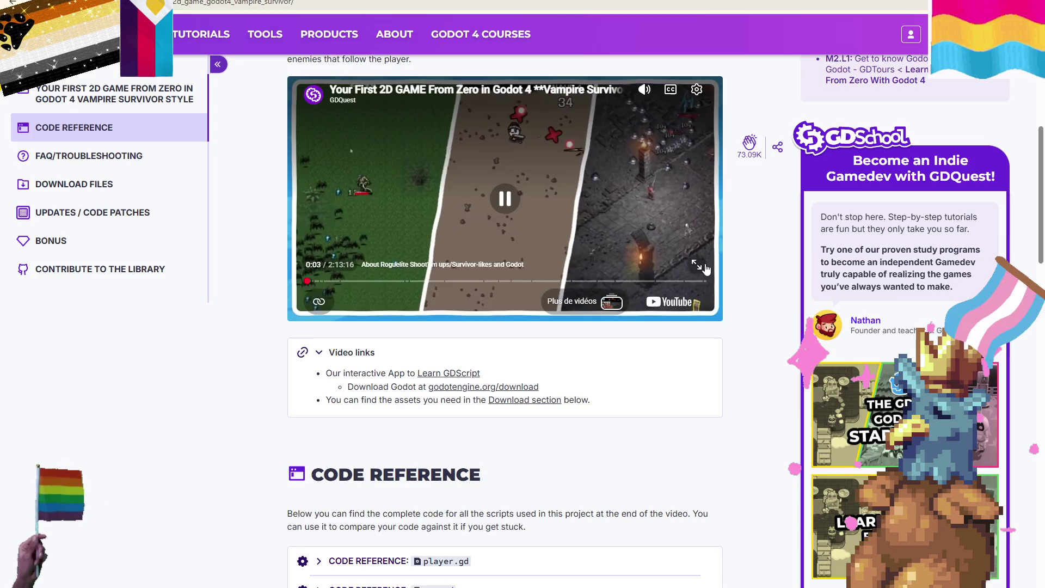
click(697, 265)
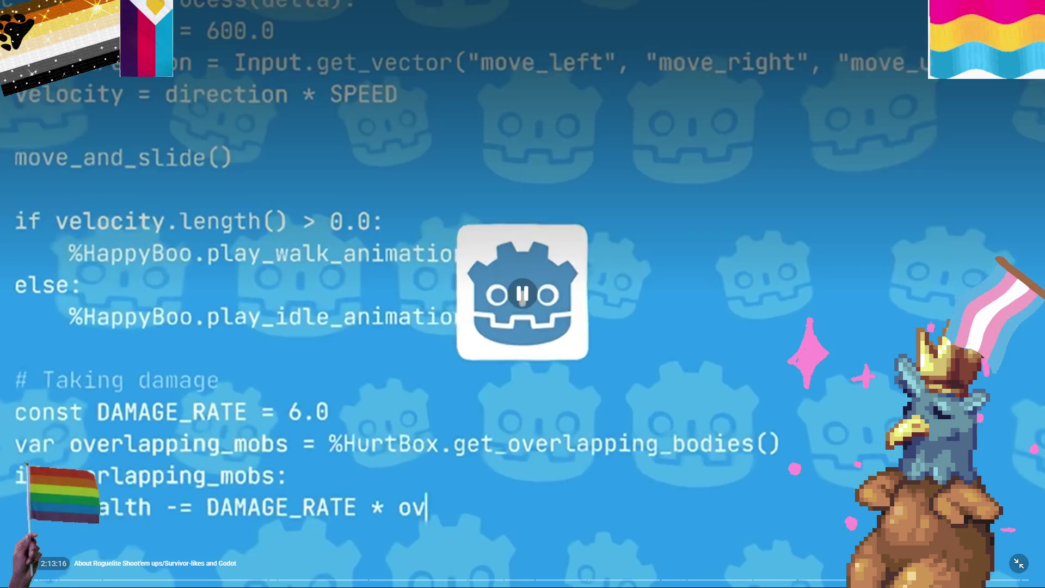
click(728, 421)
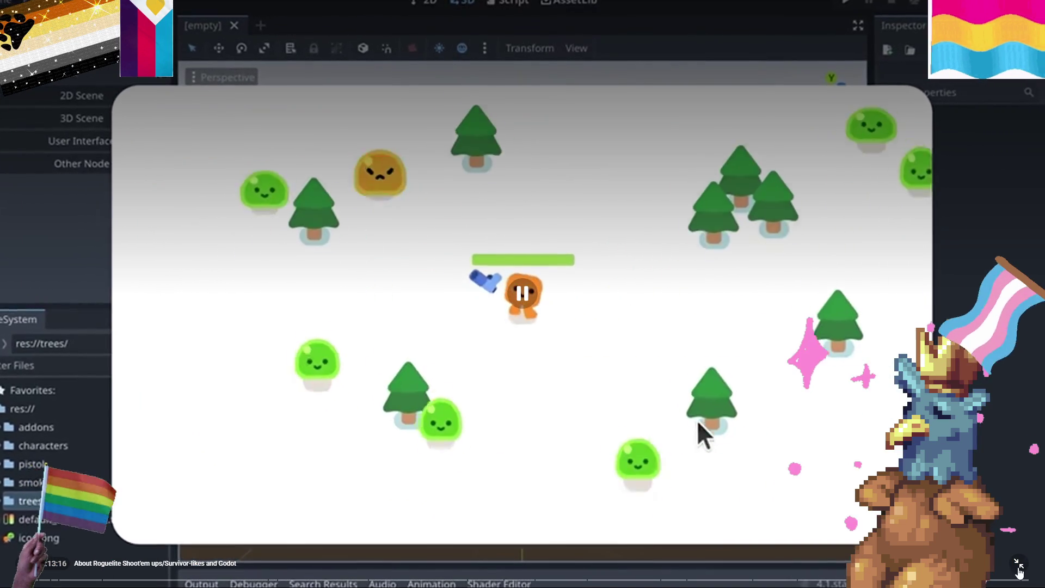
double_click(578, 251)
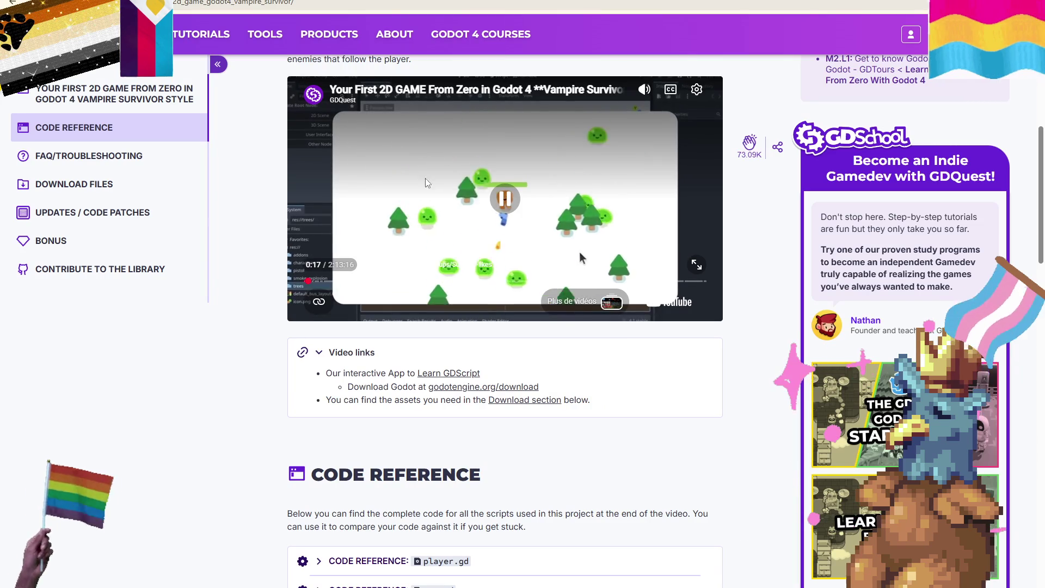
click(582, 250)
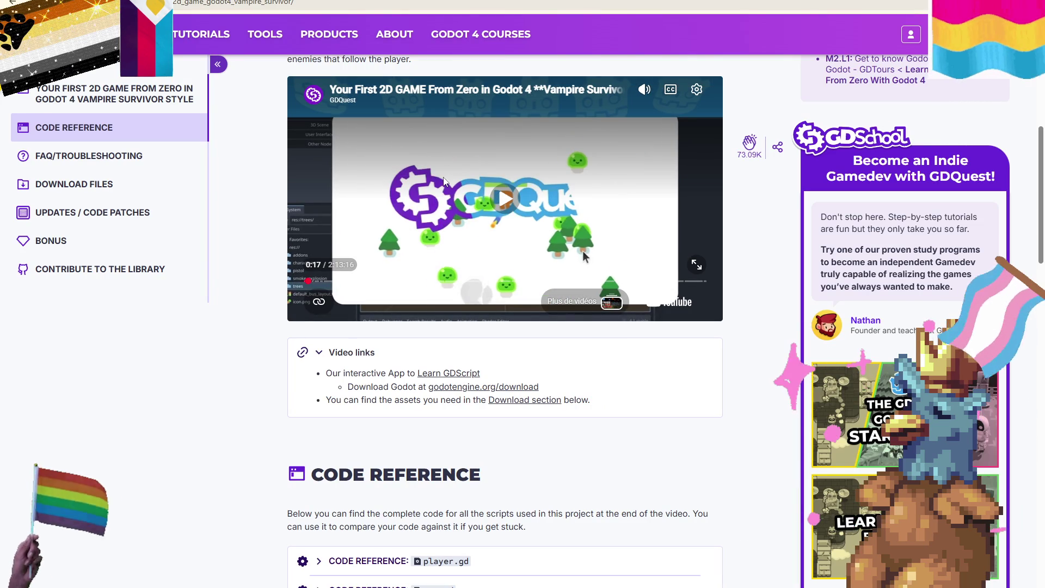